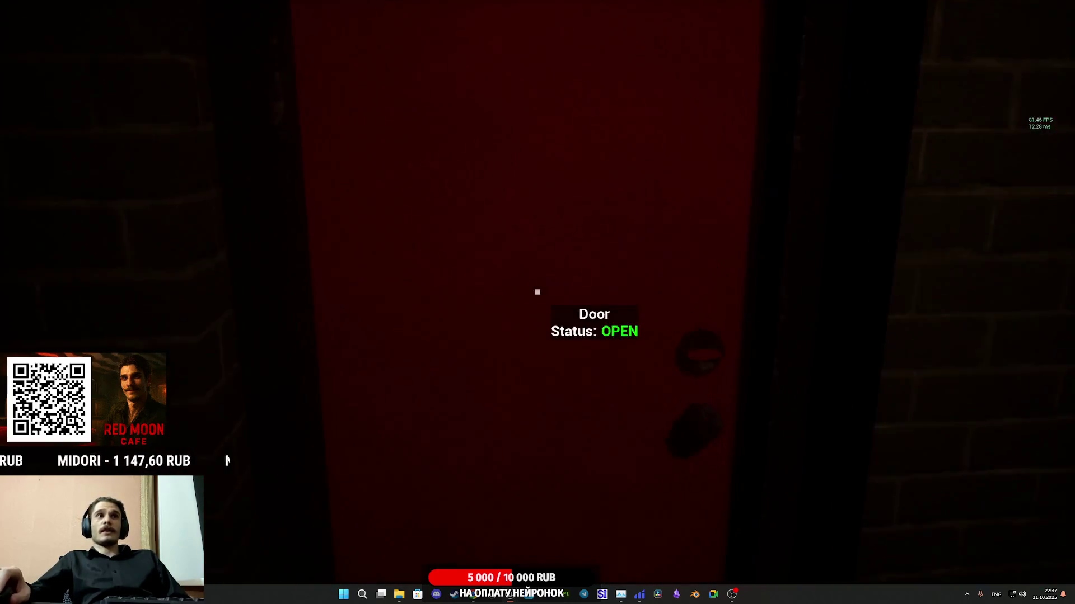
Step: Go through the red door, follow the wall, and reach the café's donut display and cashier
{"action": "key", "text": "e"}
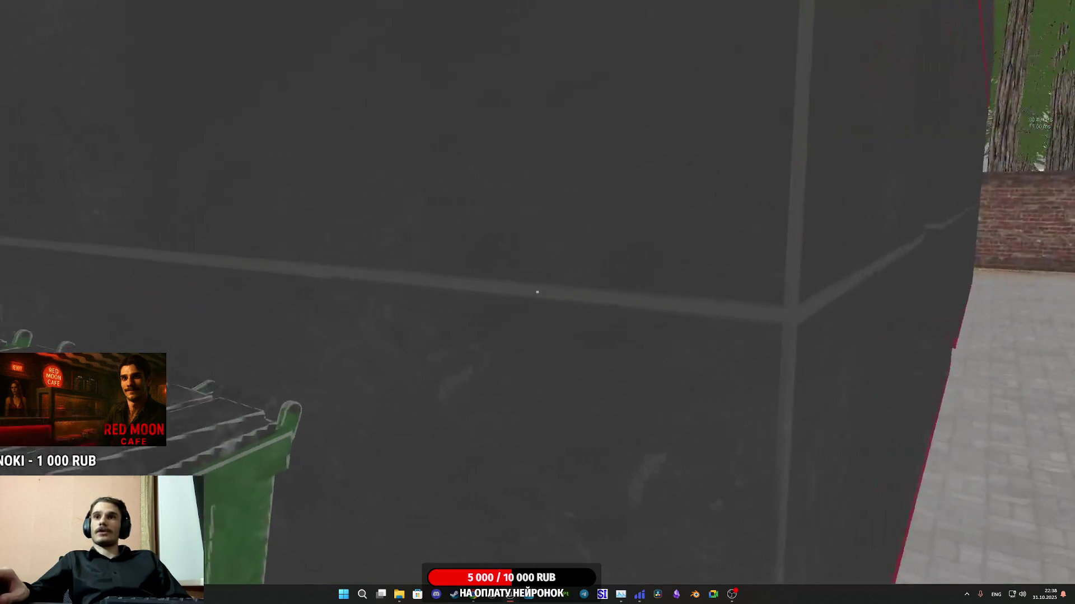
{"action": "key", "text": "w"}
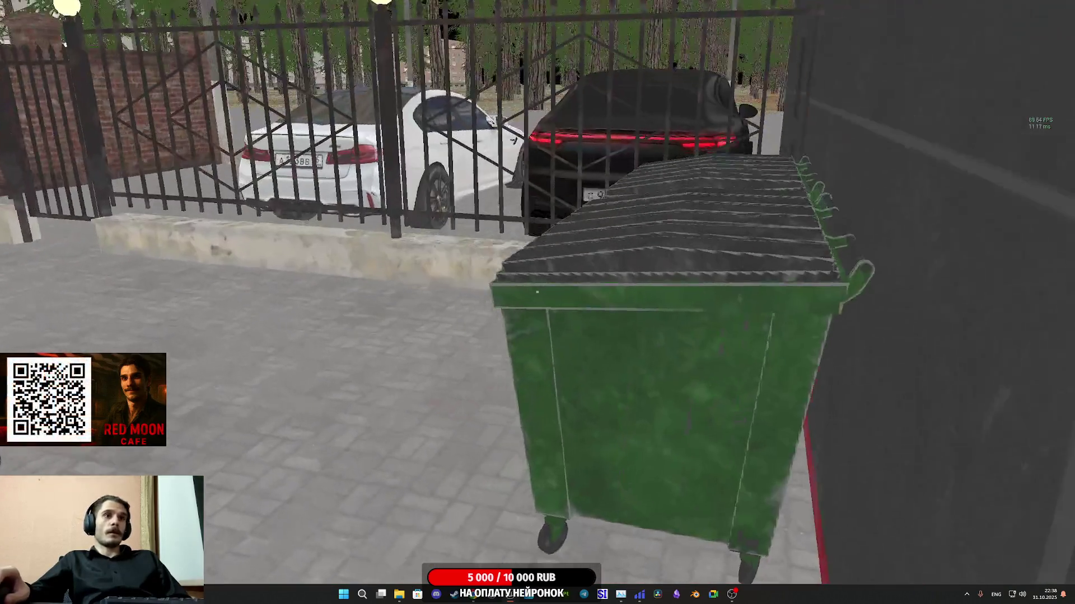
{"action": "left_click", "coordinate": [536, 292]}
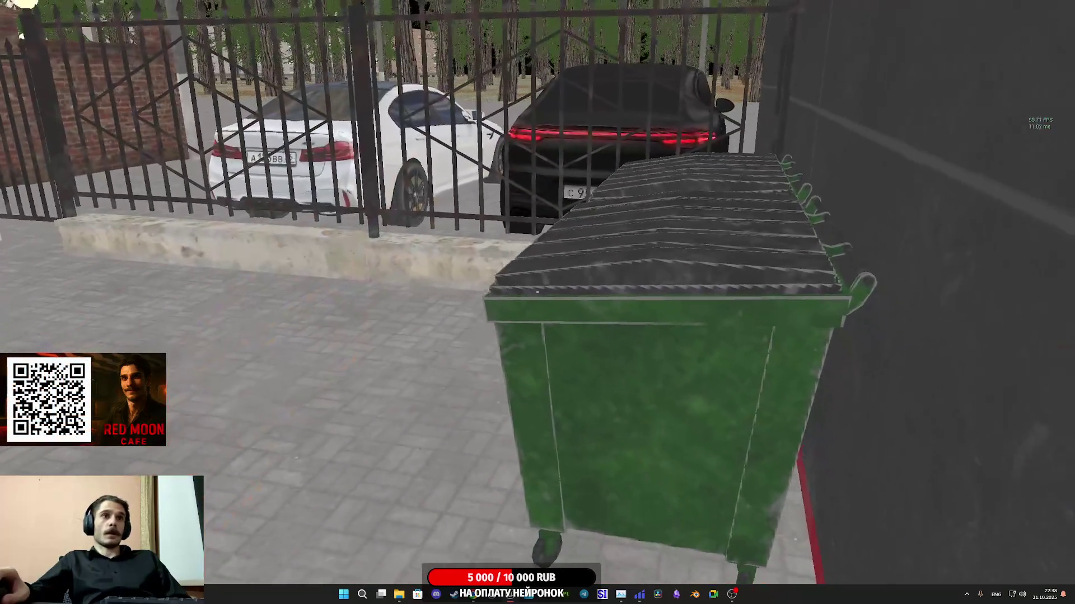
Step: Walk down the corridor past the pastry counter to the customer at the register
{"action": "key", "text": "w"}
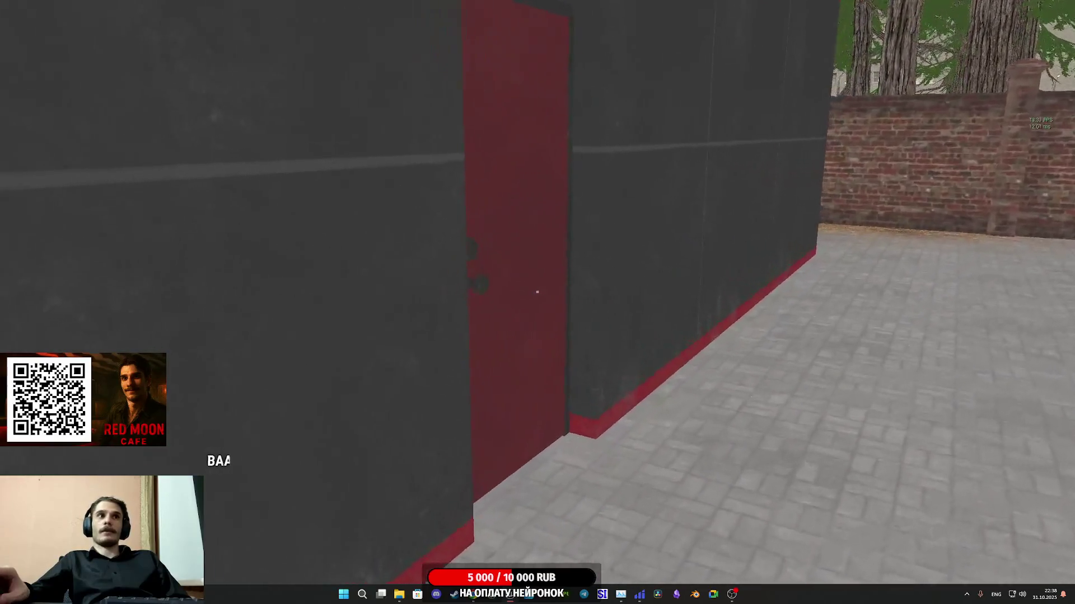
{"action": "key", "text": "w"}
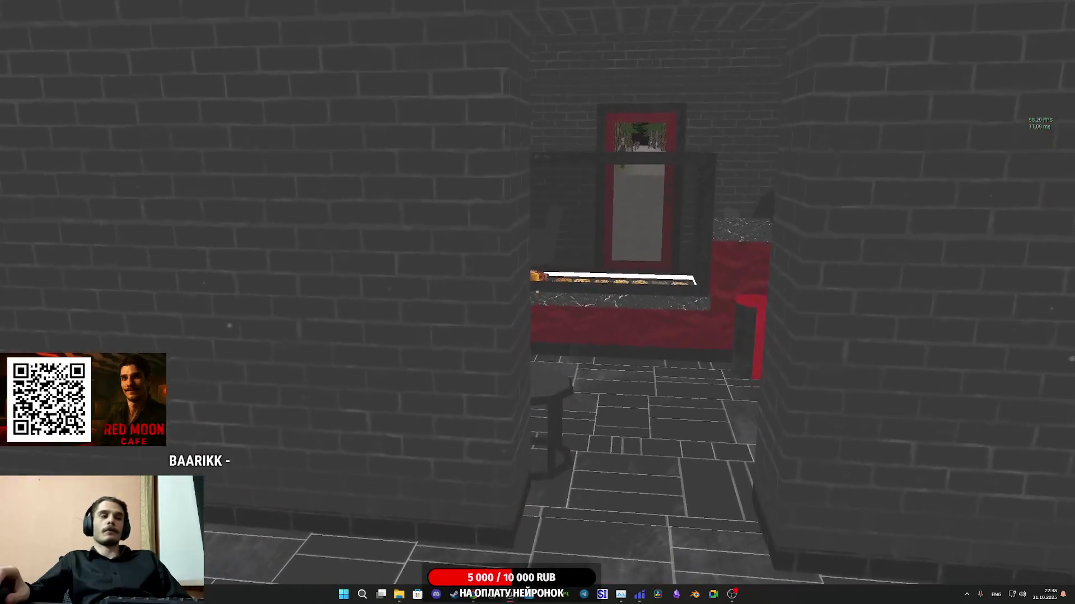
{"action": "key", "text": "w"}
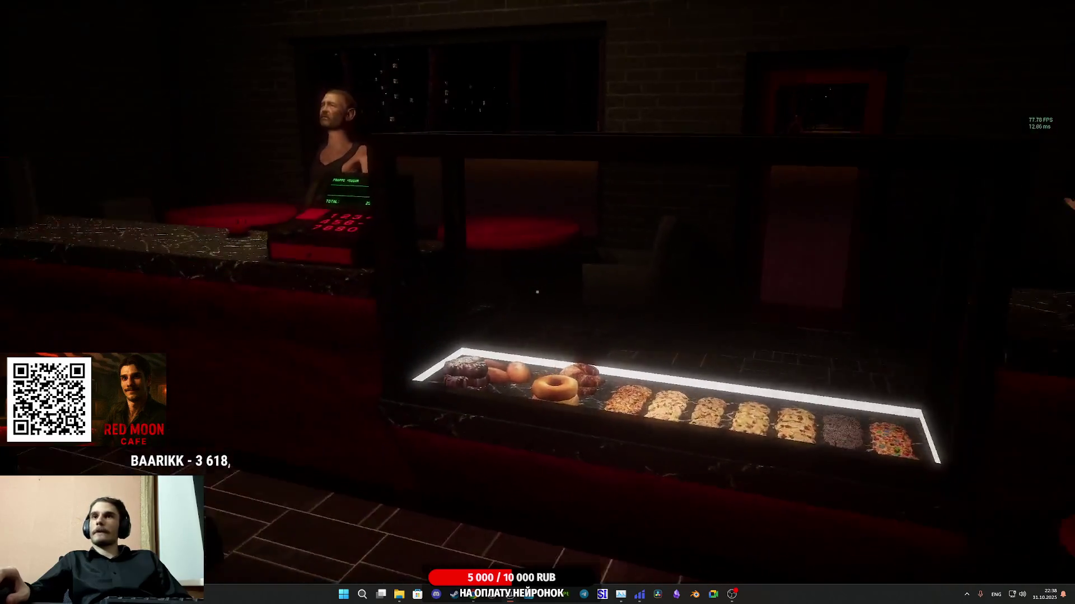
{"action": "key", "text": "w"}
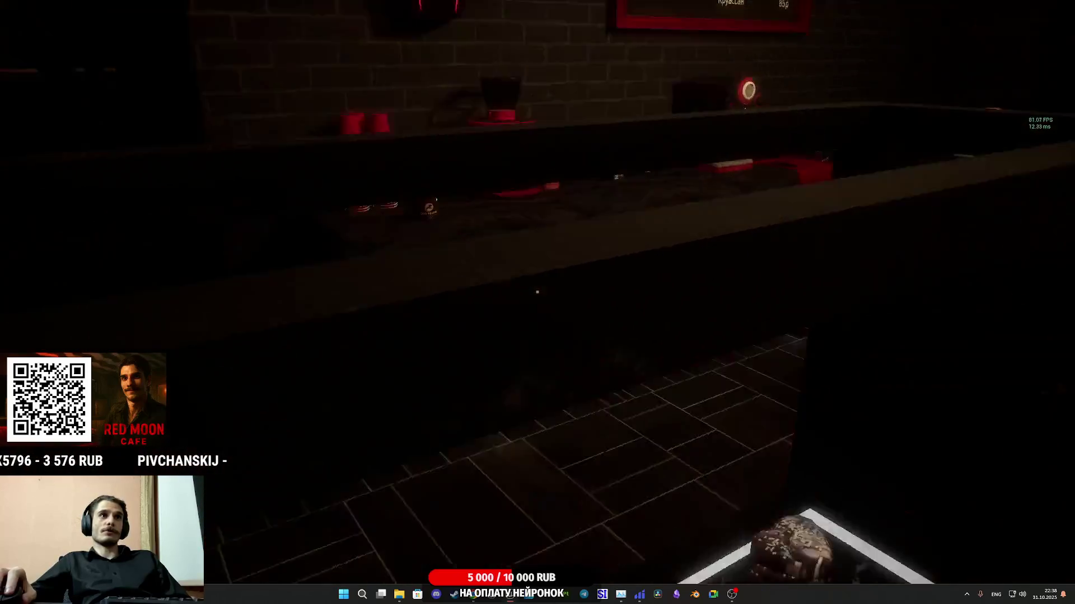
Step: Hand over the donut, set the coffee cup on the counter, and trash the spare paper cup
{"action": "left_click", "coordinate": [538, 292]}
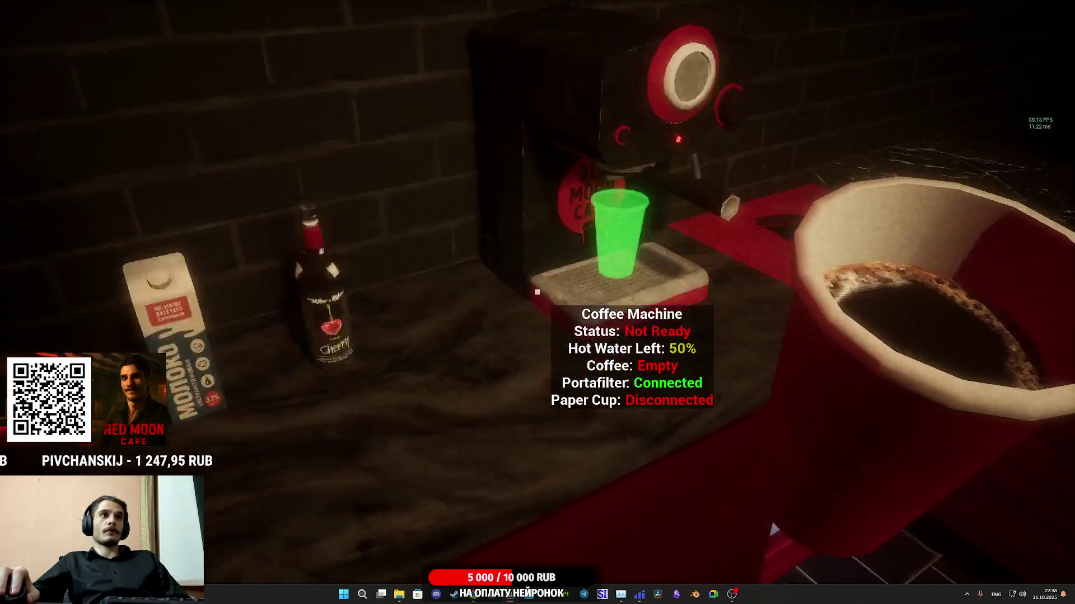
{"action": "left_click", "coordinate": [537, 291]}
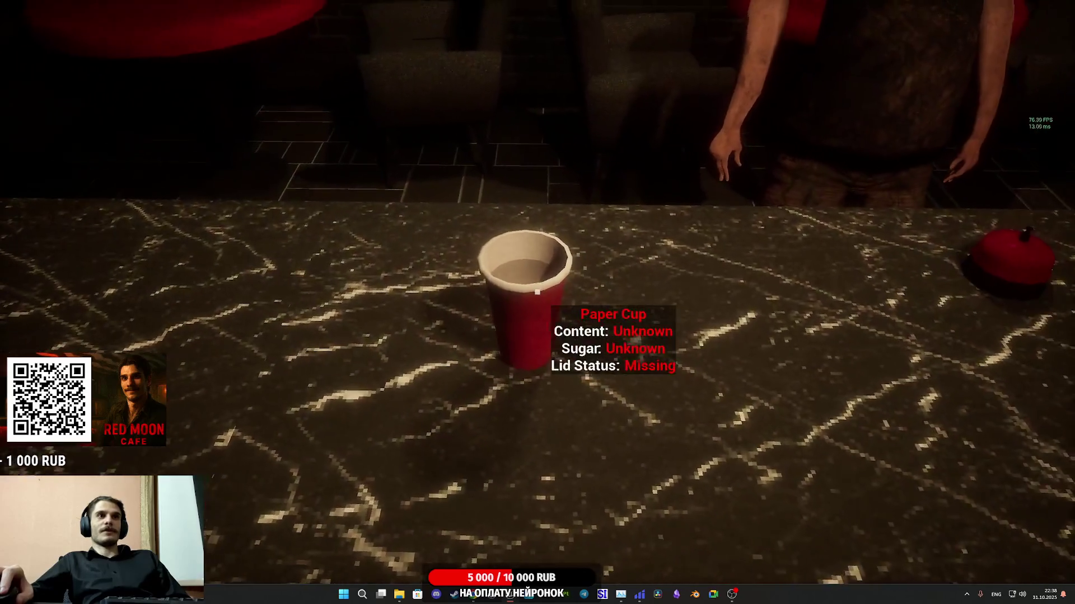
{"action": "left_click", "coordinate": [537, 292]}
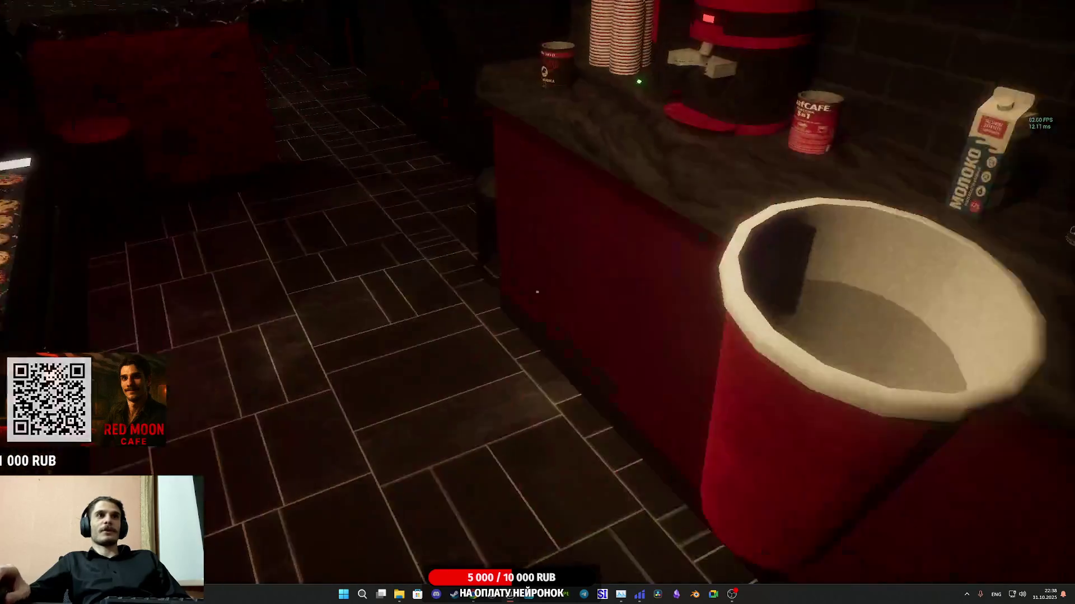
{"action": "key", "text": "w"}
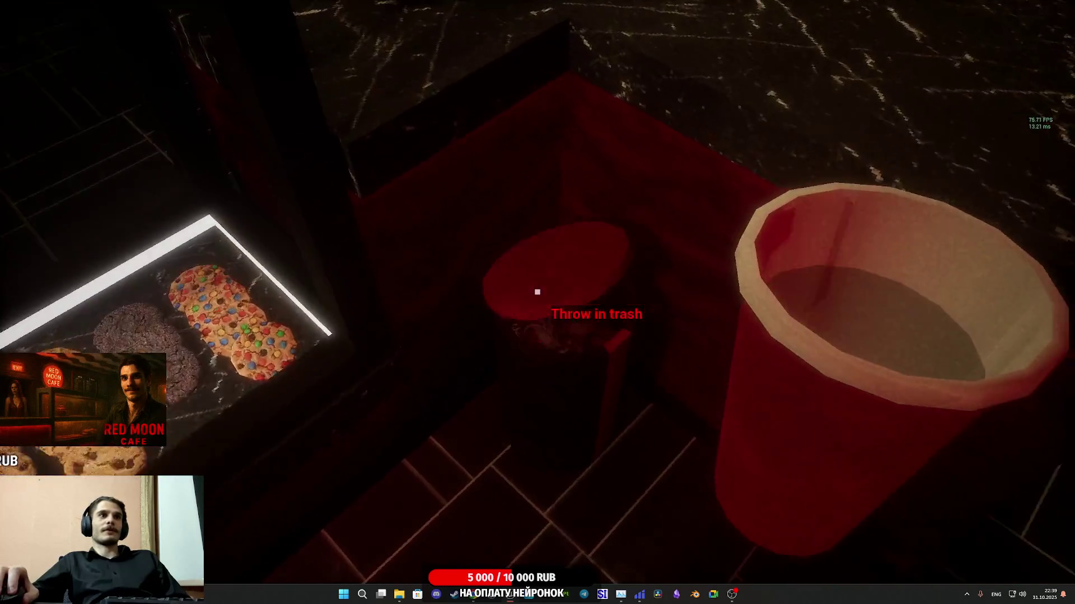
{"action": "left_click", "coordinate": [537, 291]}
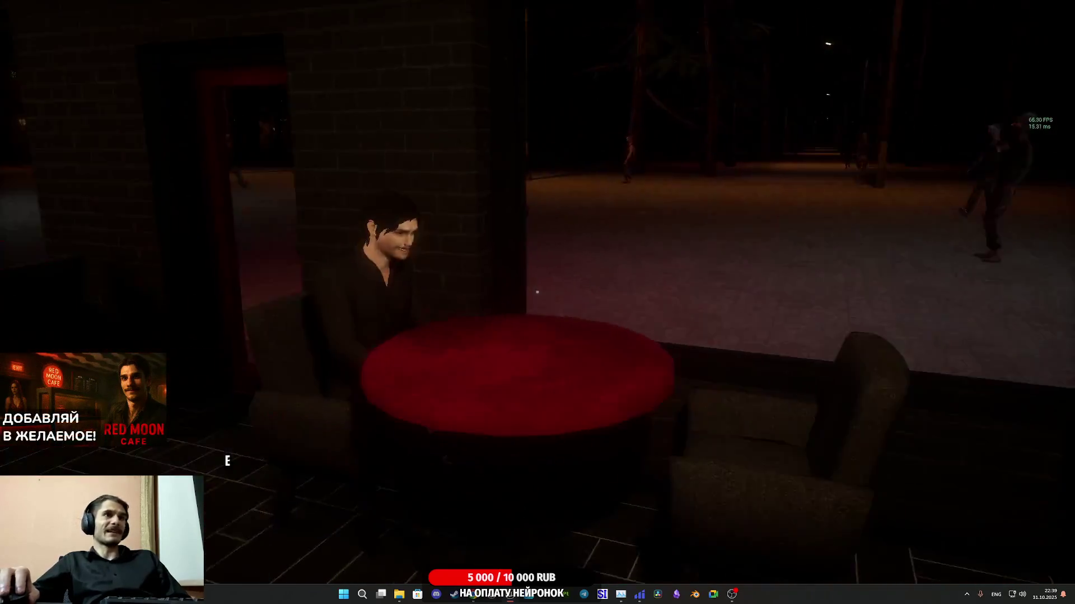
{"action": "mouse_move", "coordinate": [537, 292]}
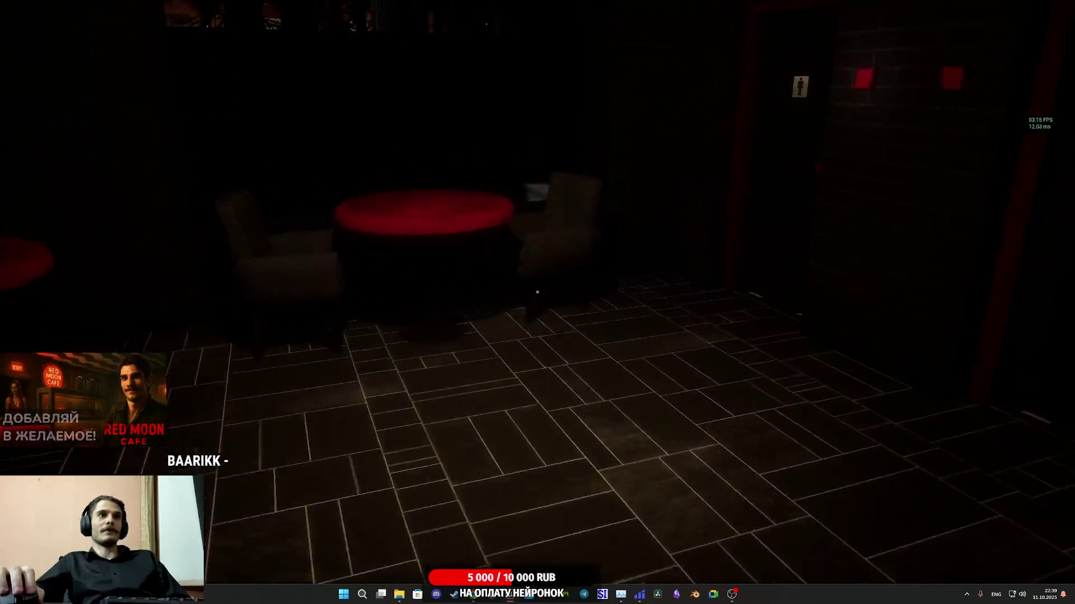
{"action": "key", "text": "w"}
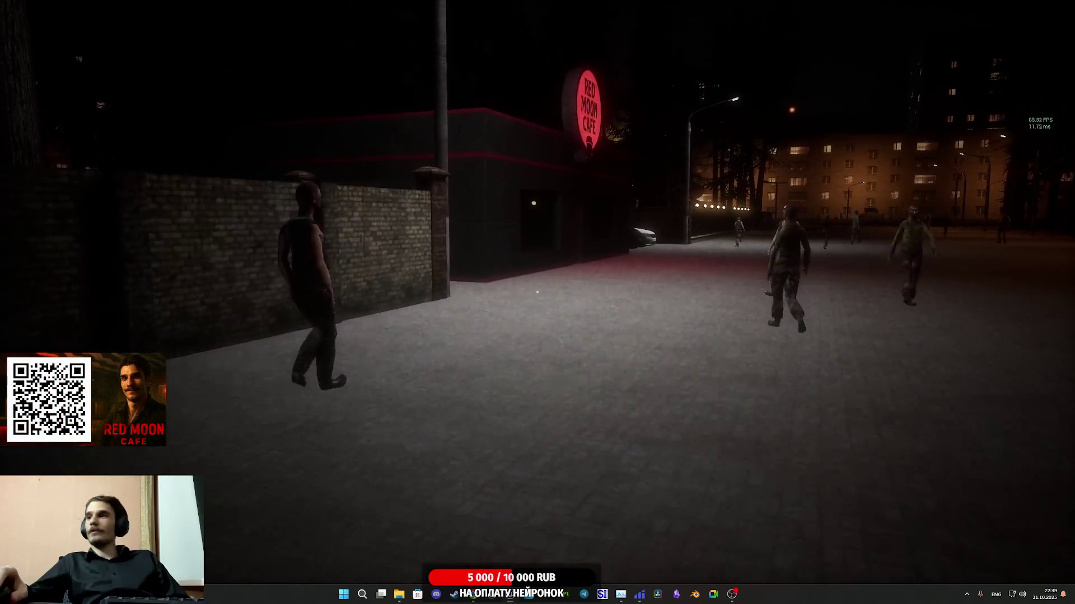
Step: Walk along the brick wall and past the café's lit windows toward the entrance
{"action": "key", "text": "w"}
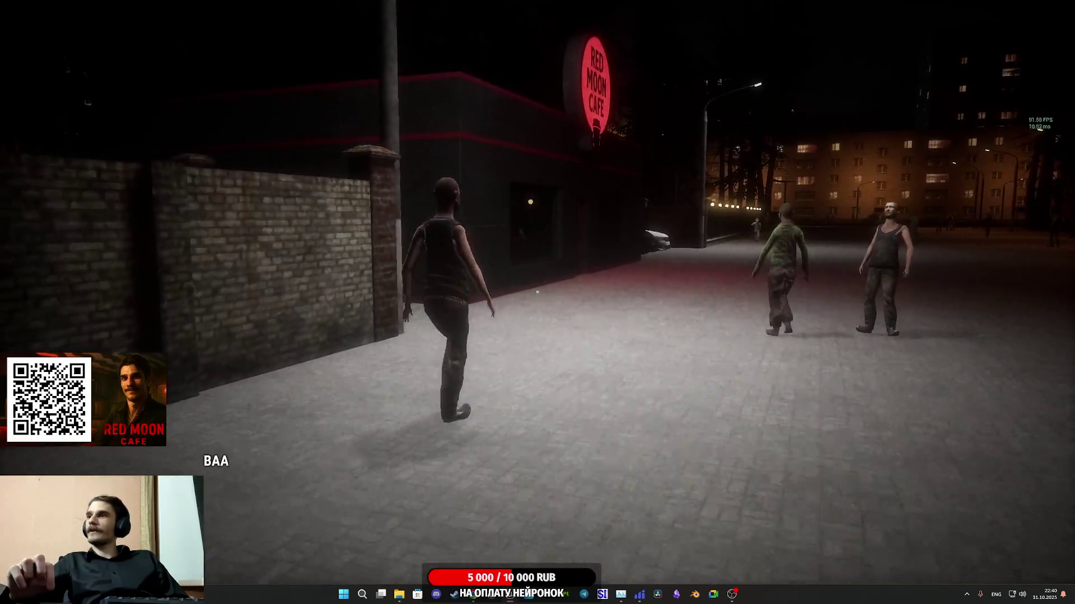
{"action": "key", "text": "w"}
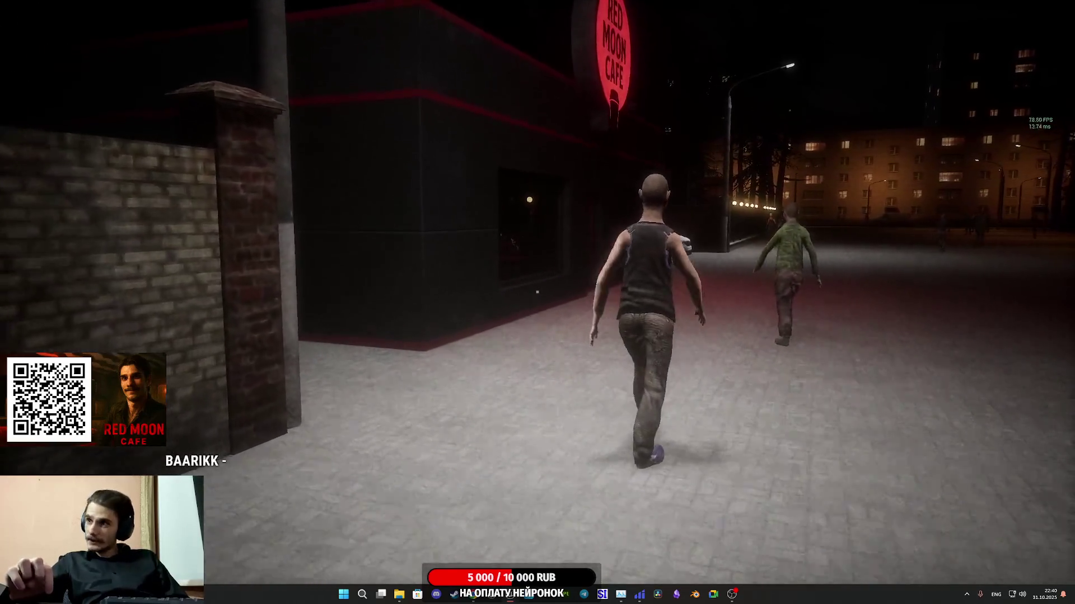
{"action": "key", "text": "w"}
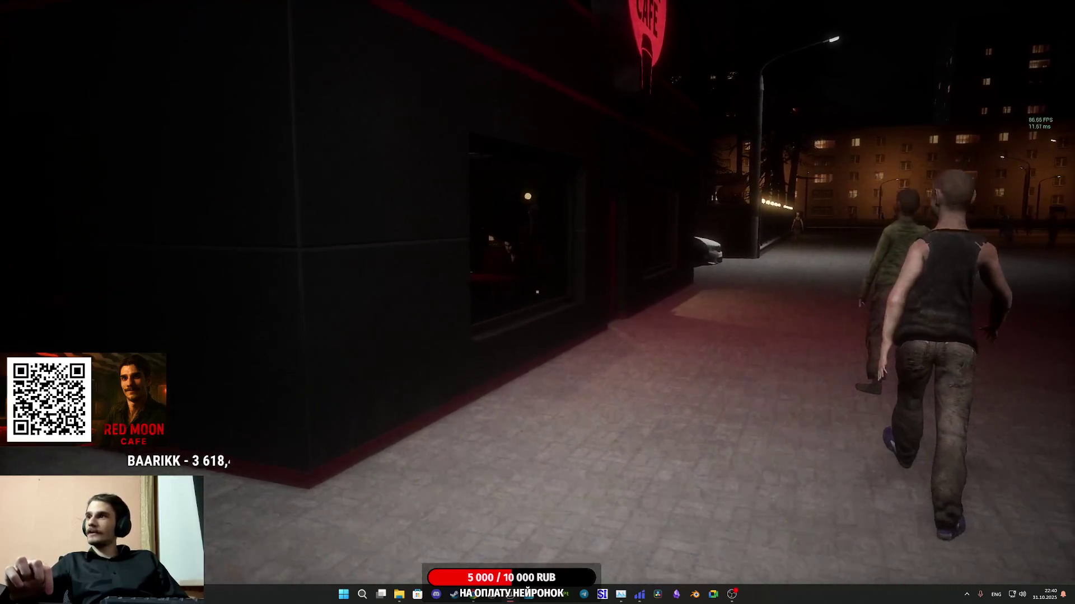
{"action": "key", "text": "w"}
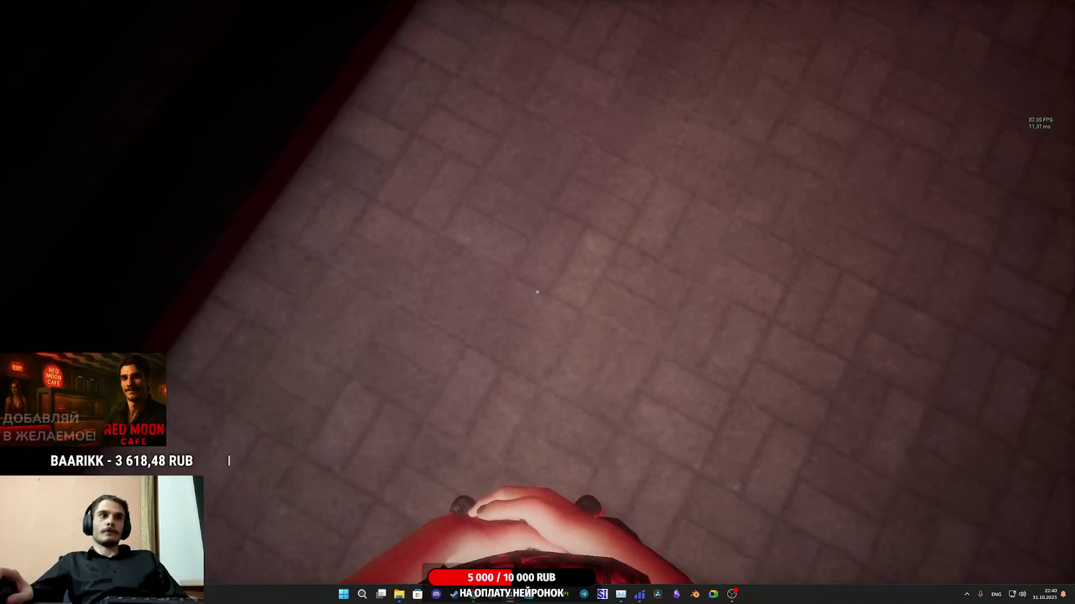
Step: Cross the café into the red-tiled restroom and sit down on the free toilet
{"action": "key", "text": "w"}
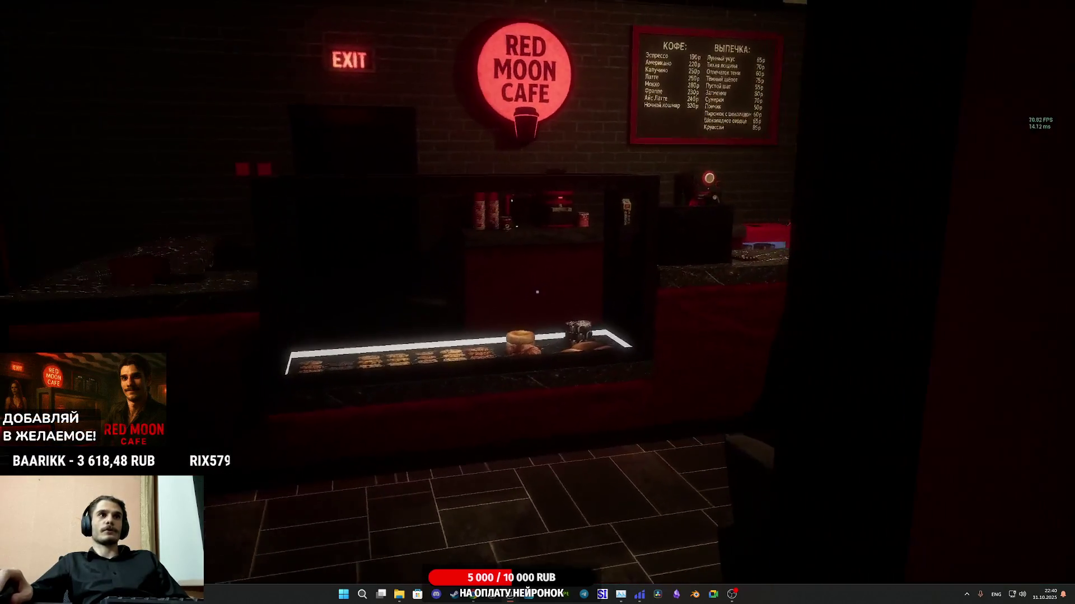
{"action": "key", "text": "w"}
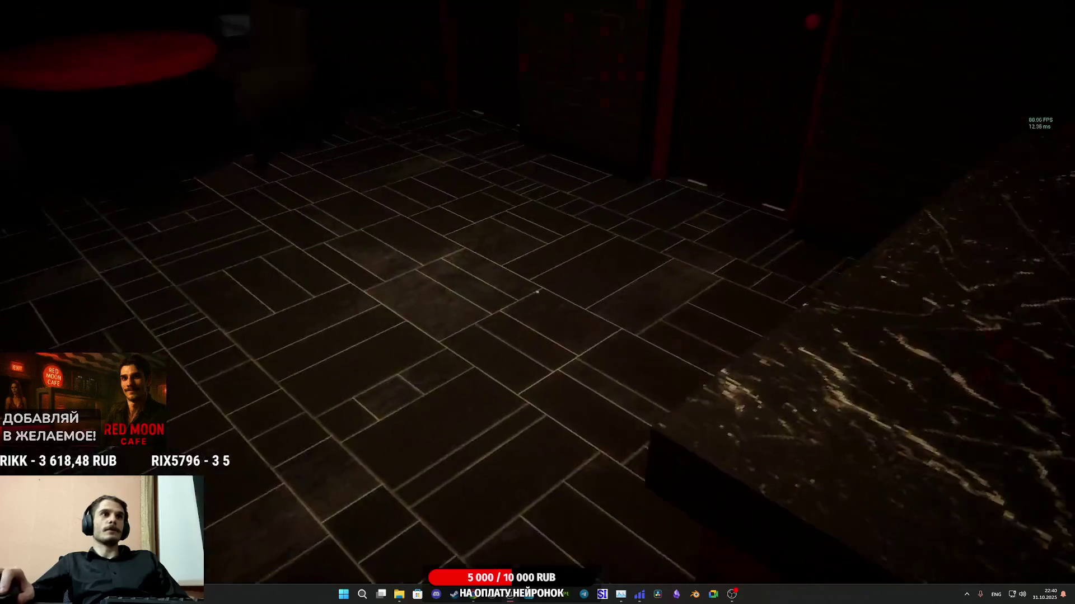
{"action": "key", "text": "w"}
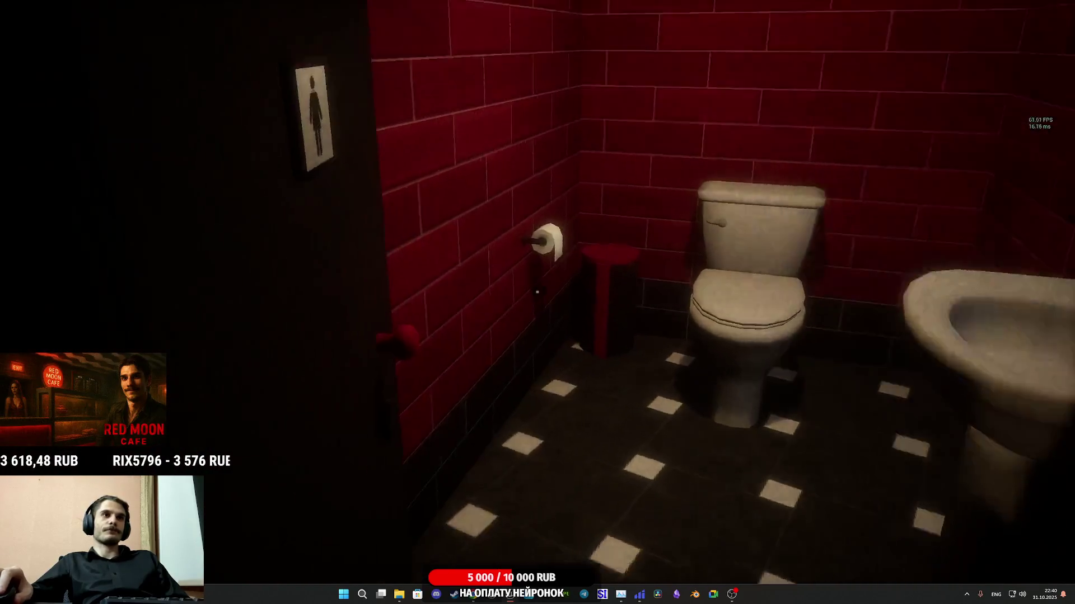
{"action": "key", "text": "w"}
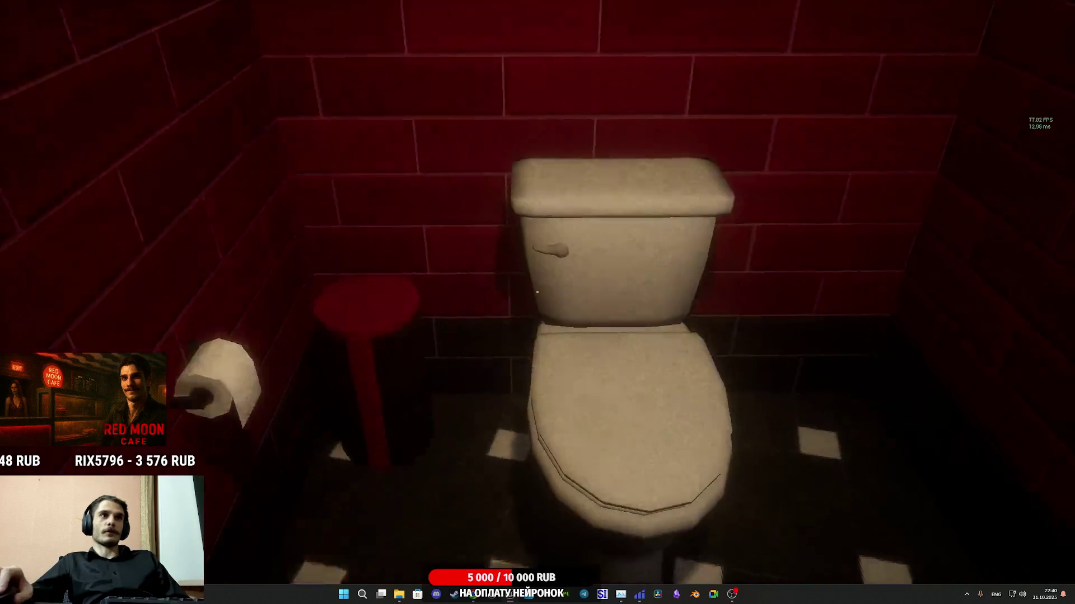
{"action": "key", "text": "w"}
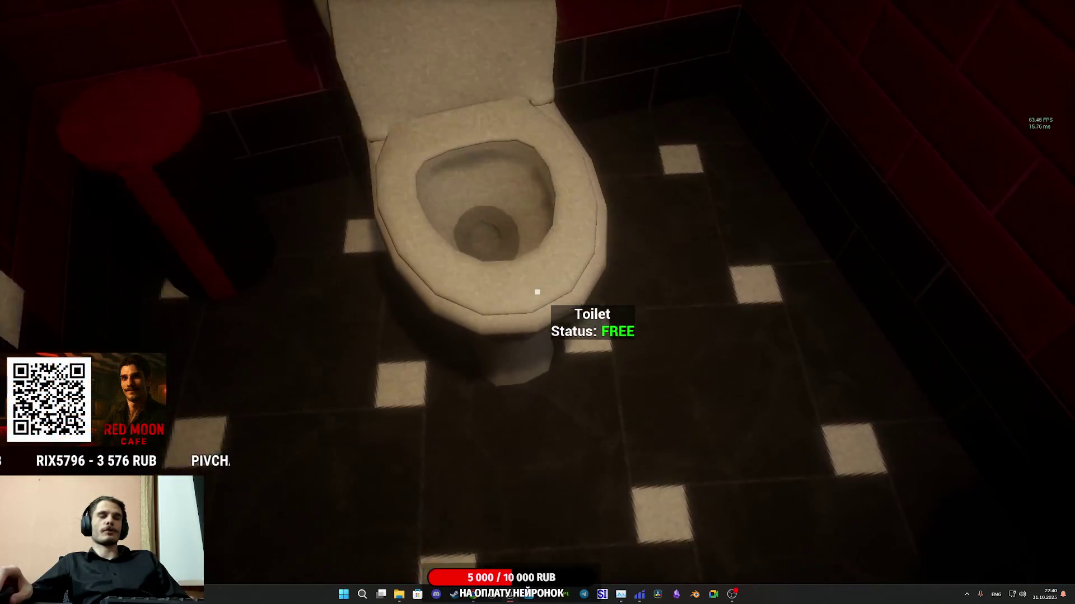
{"action": "key", "text": "e"}
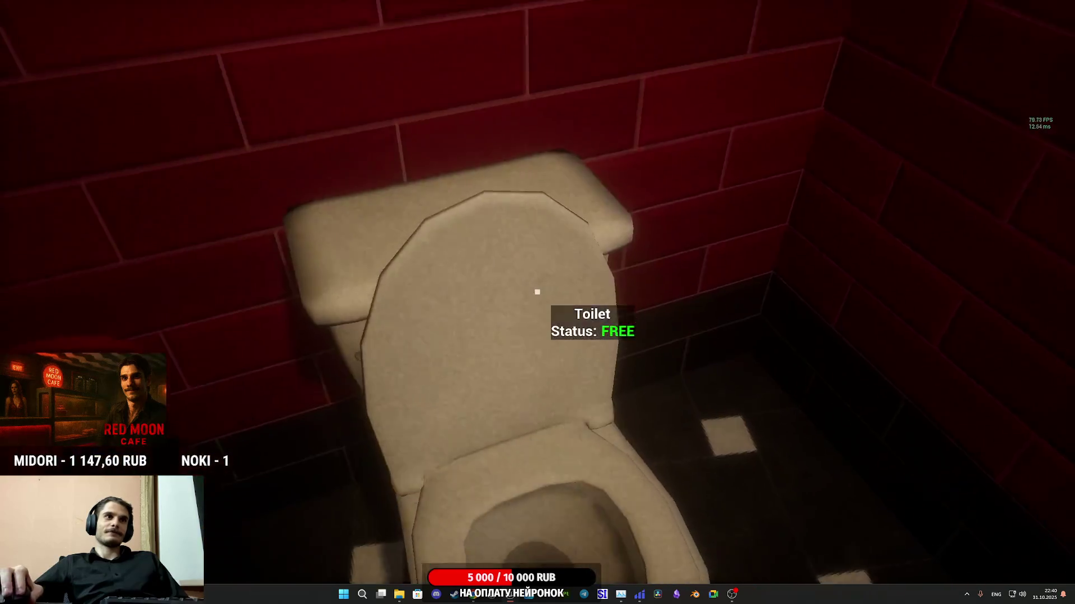
Step: Leave the stall and return to the register to read the Frappe + sugar, 230 RUB order
{"action": "key", "text": "e"}
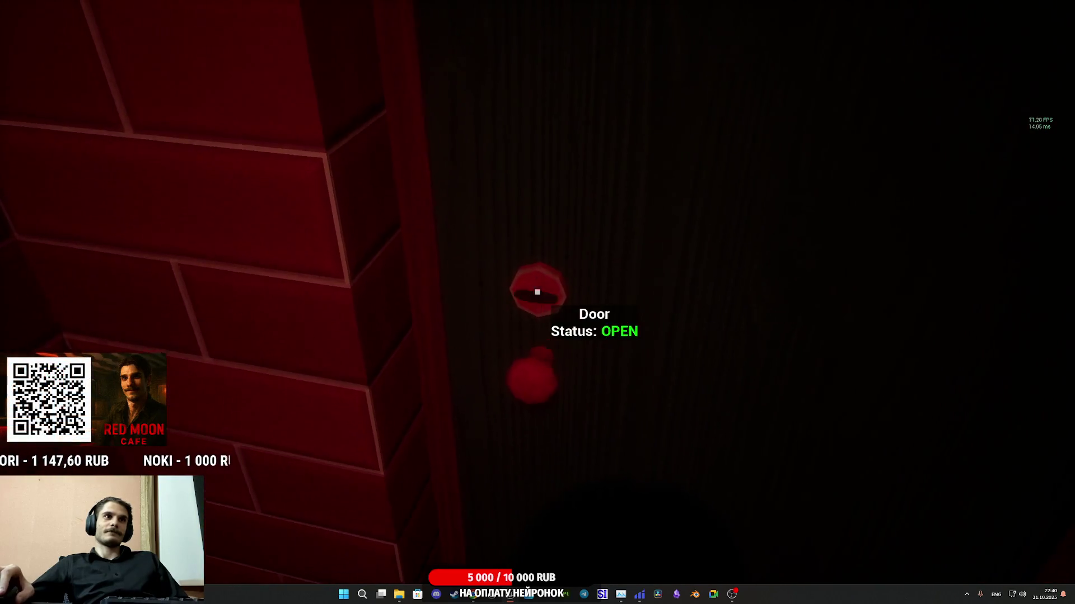
{"action": "key", "text": "w"}
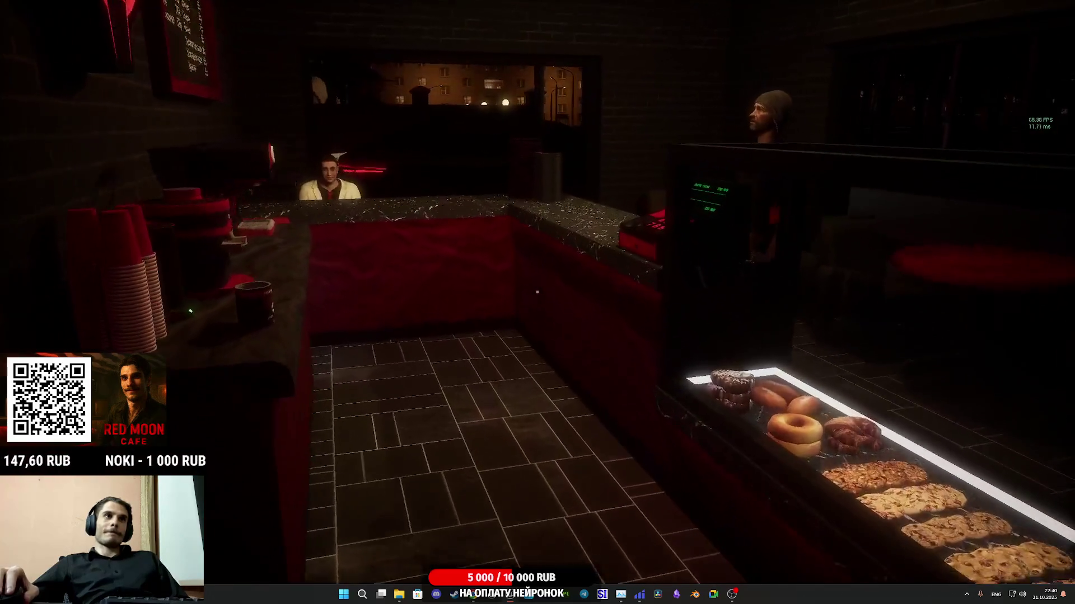
{"action": "key", "text": "w"}
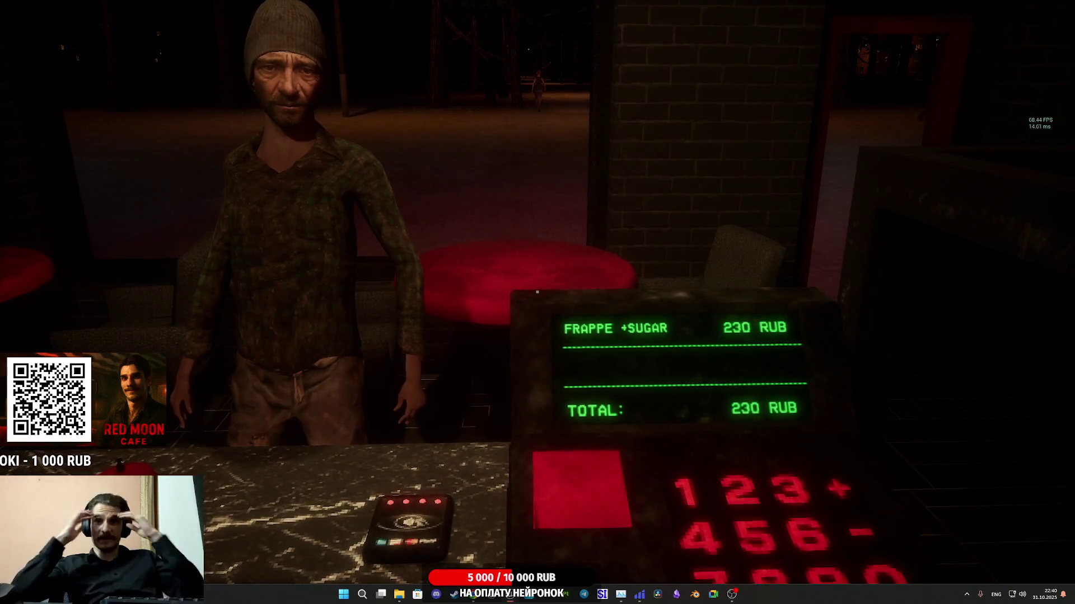
{"action": "mouse_move", "coordinate": [537, 291]}
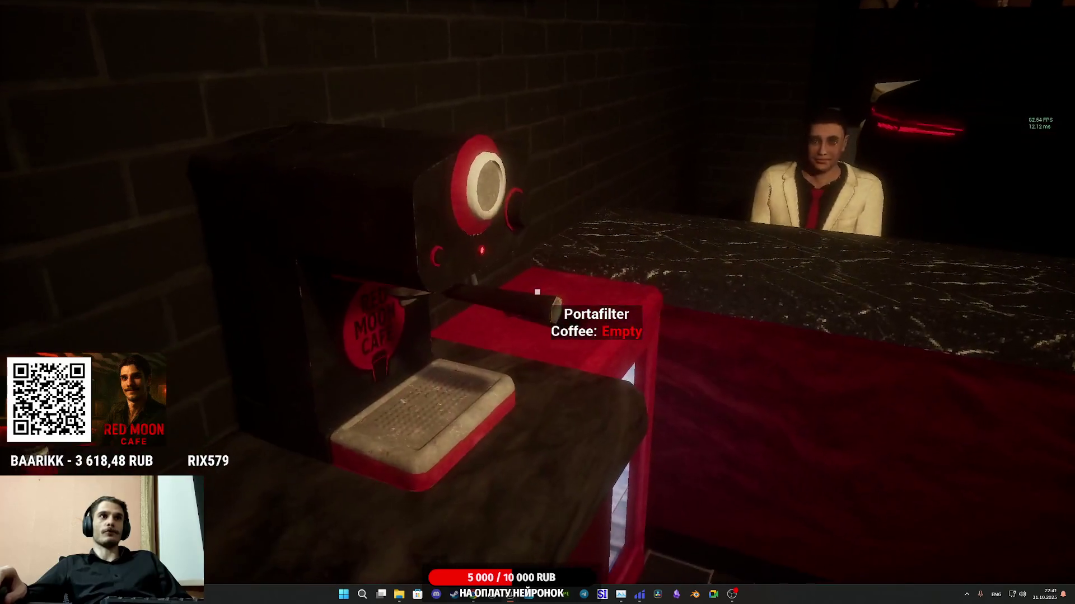
Step: Grind Cheap Coffee into the portafilter and place a paper cup in the coffee machine
{"action": "left_click", "coordinate": [536, 291]}
{"action": "left_click", "coordinate": [537, 291]}
{"action": "left_click", "coordinate": [537, 292]}
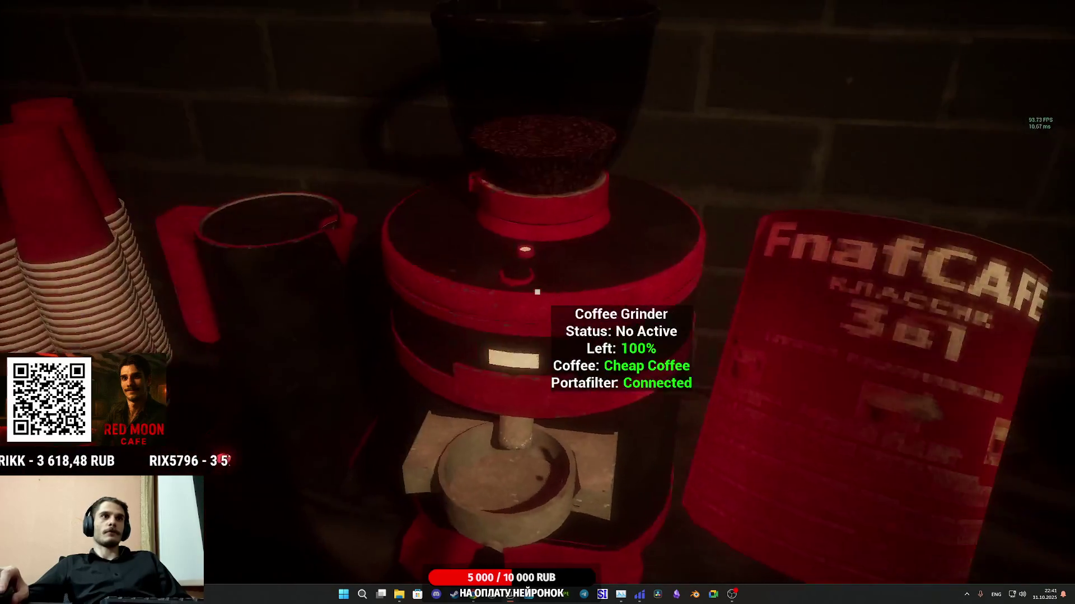
{"action": "left_click", "coordinate": [537, 291]}
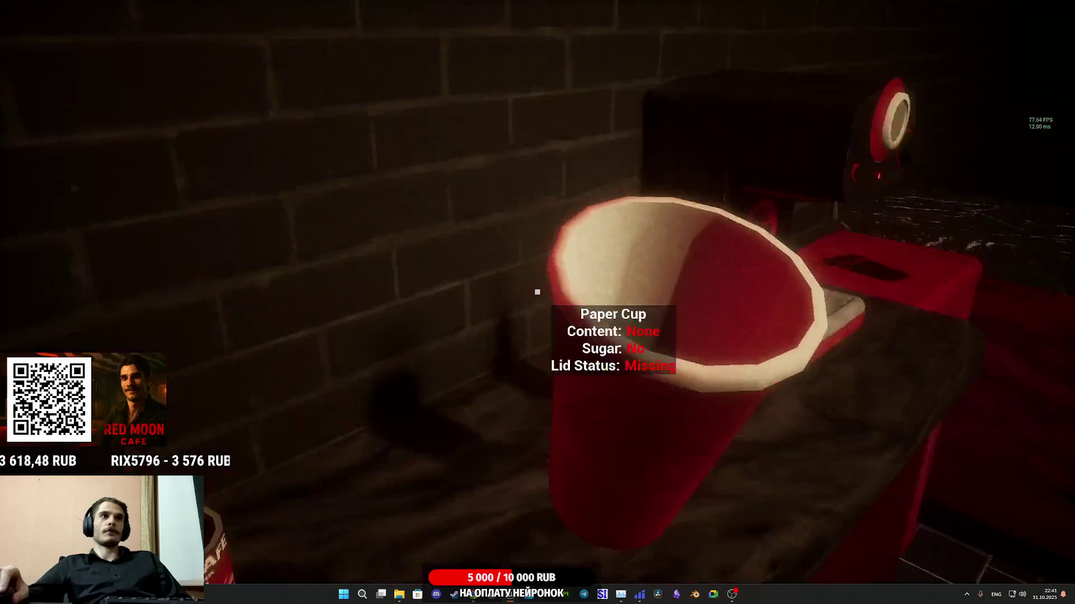
{"action": "left_click", "coordinate": [537, 291]}
{"action": "left_click", "coordinate": [537, 292]}
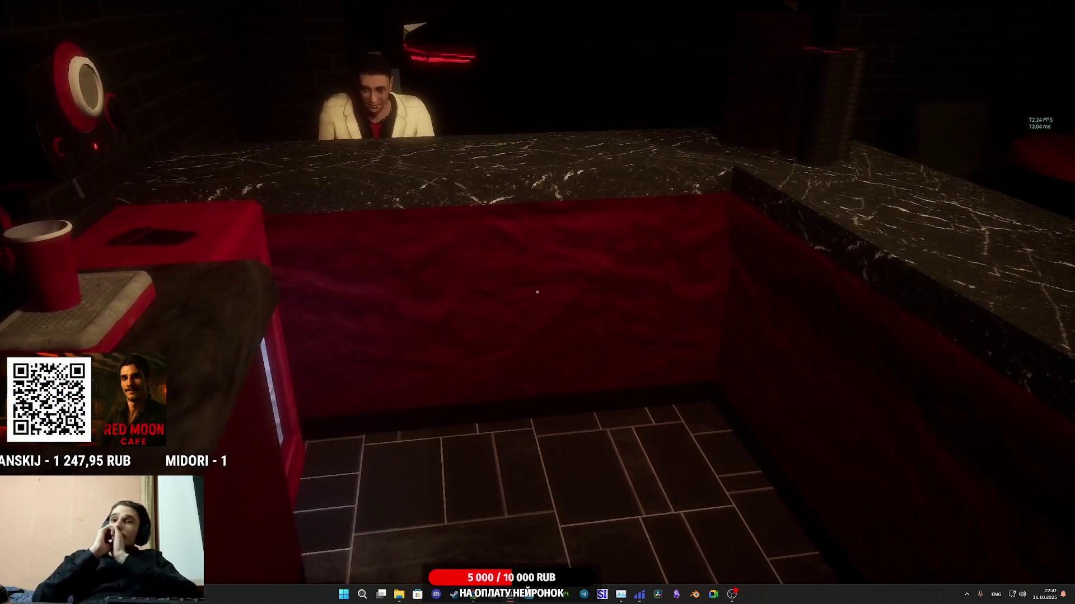
Step: Attach the filled portafilter to the coffee machine and start brewing
{"action": "left_click", "coordinate": [537, 291]}
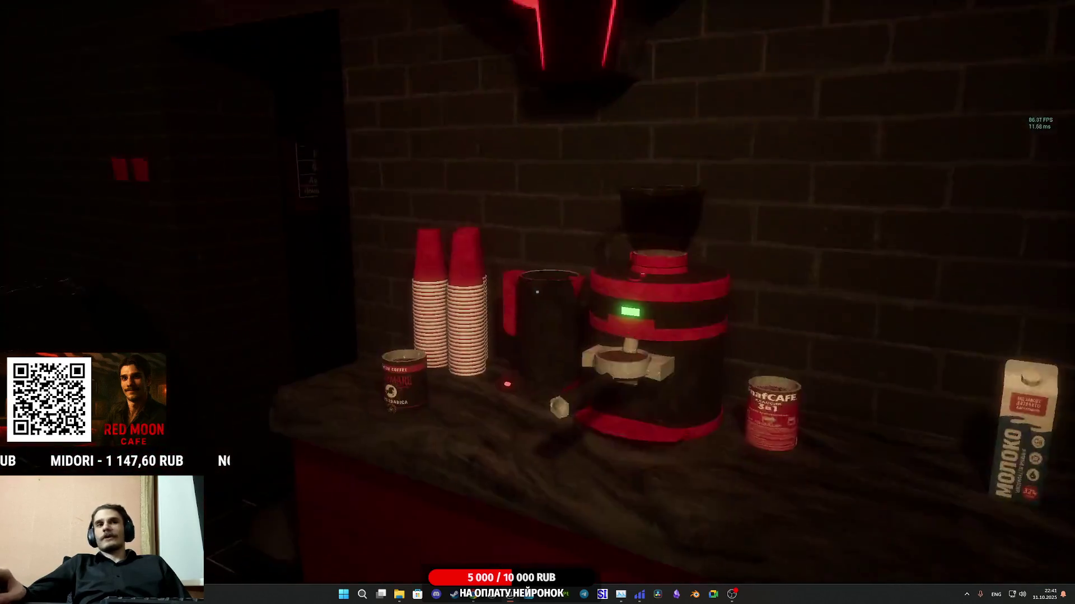
{"action": "left_click", "coordinate": [537, 292]}
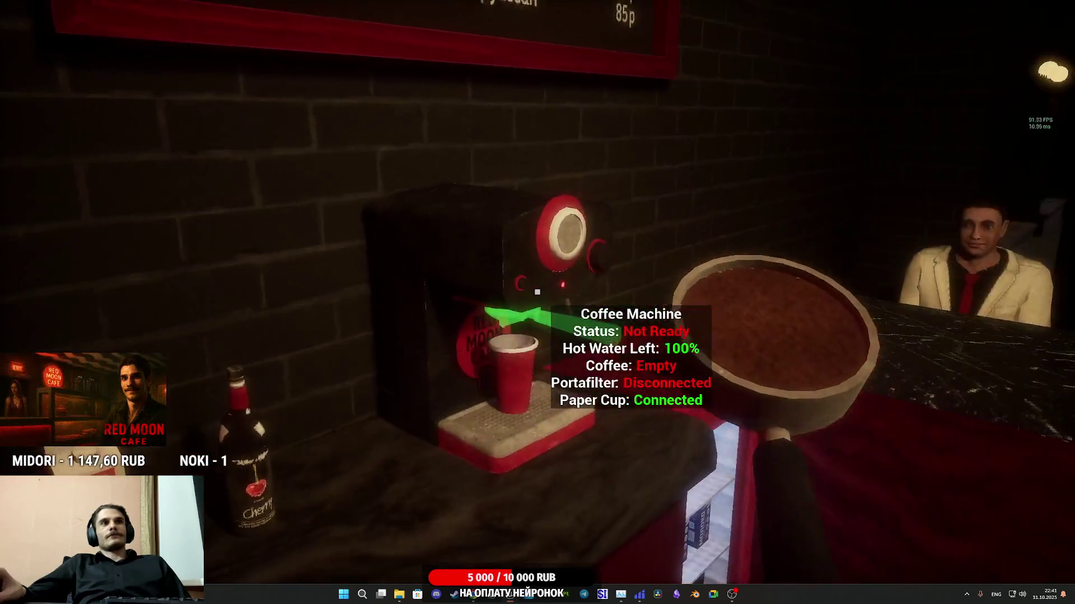
{"action": "left_click", "coordinate": [538, 291]}
{"action": "left_click", "coordinate": [537, 292]}
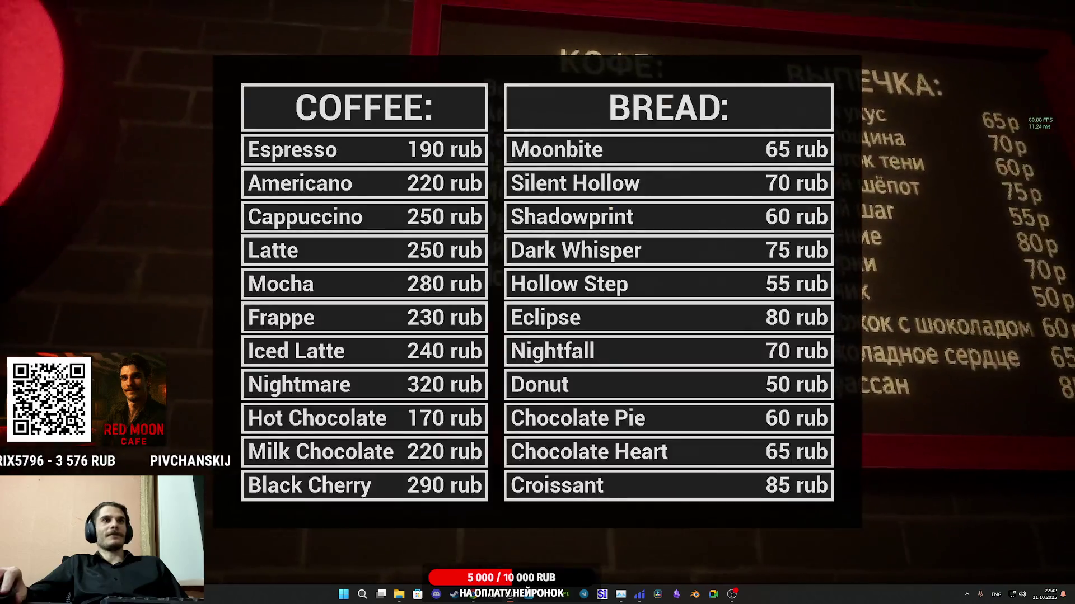
{"action": "key", "text": "Tab"}
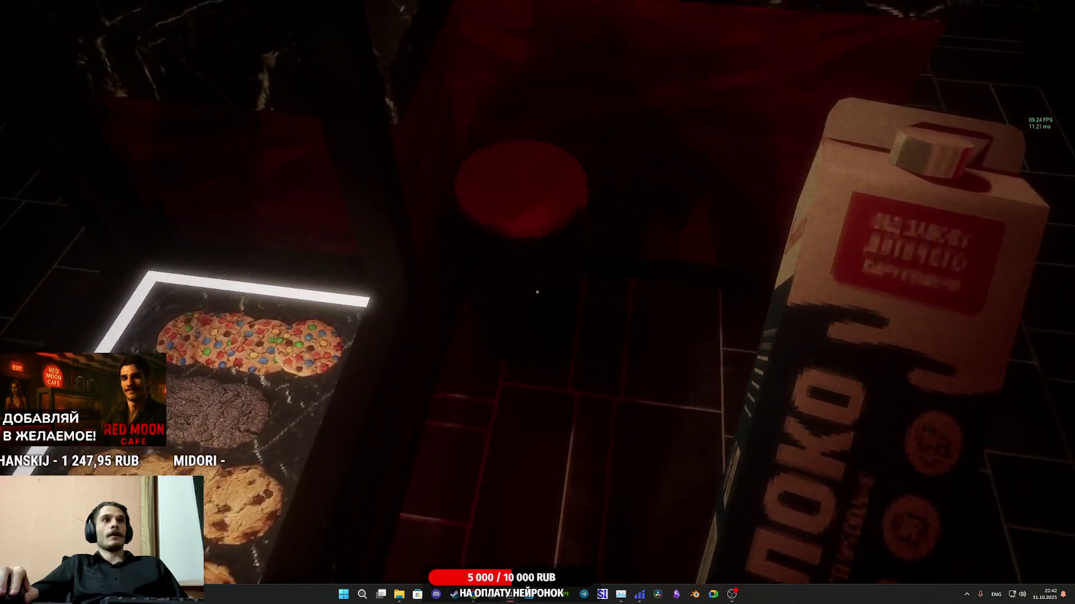
Step: Add milk and Black Ice to make the Frappe, then set the cup on the counter
{"action": "left_click", "coordinate": [536, 292]}
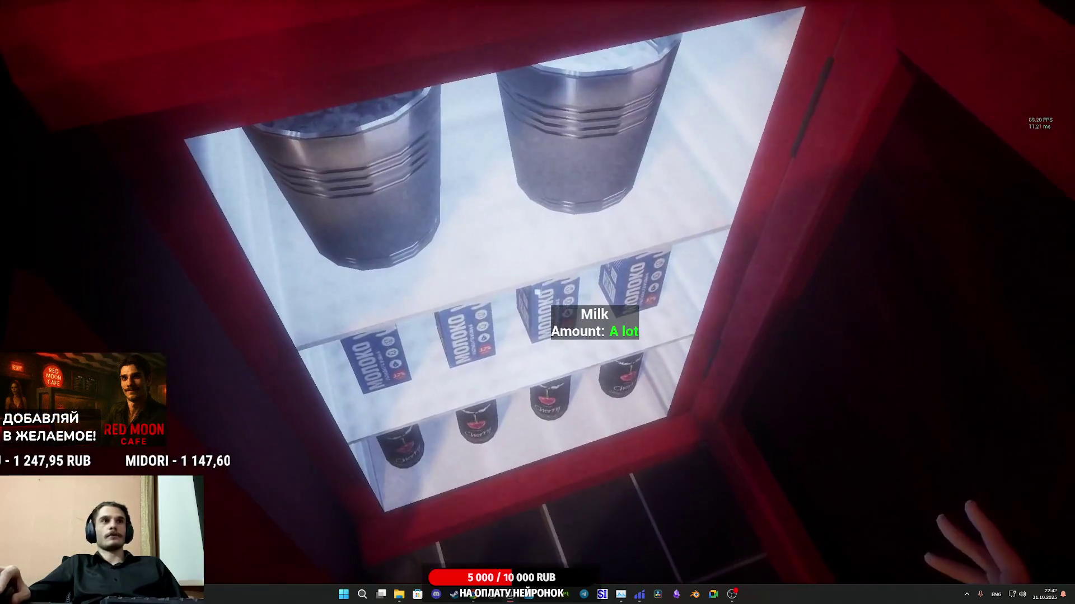
{"action": "left_click", "coordinate": [537, 291]}
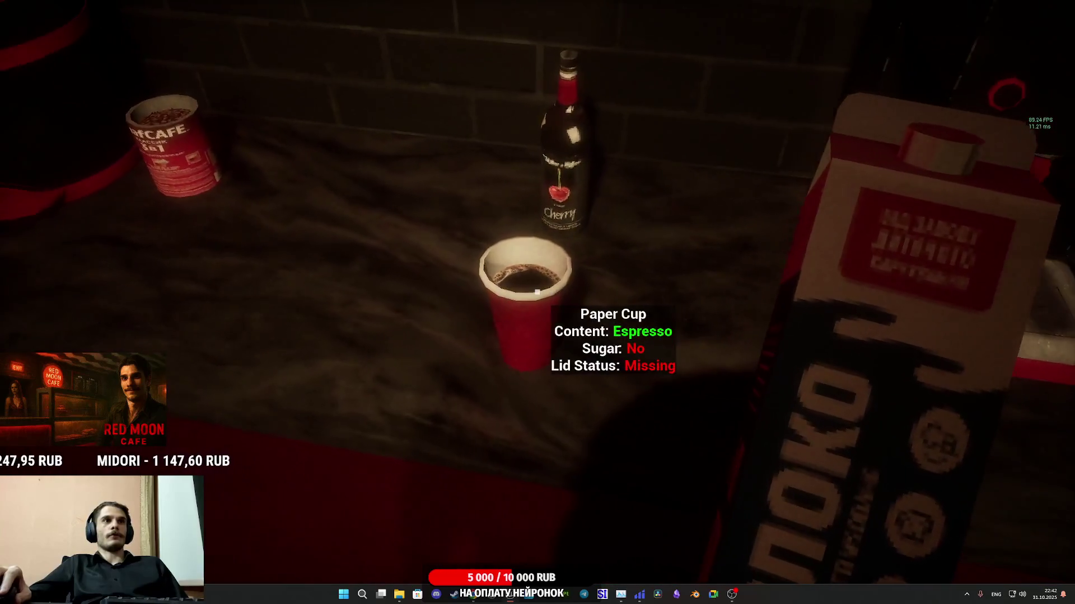
{"action": "left_click", "coordinate": [537, 292]}
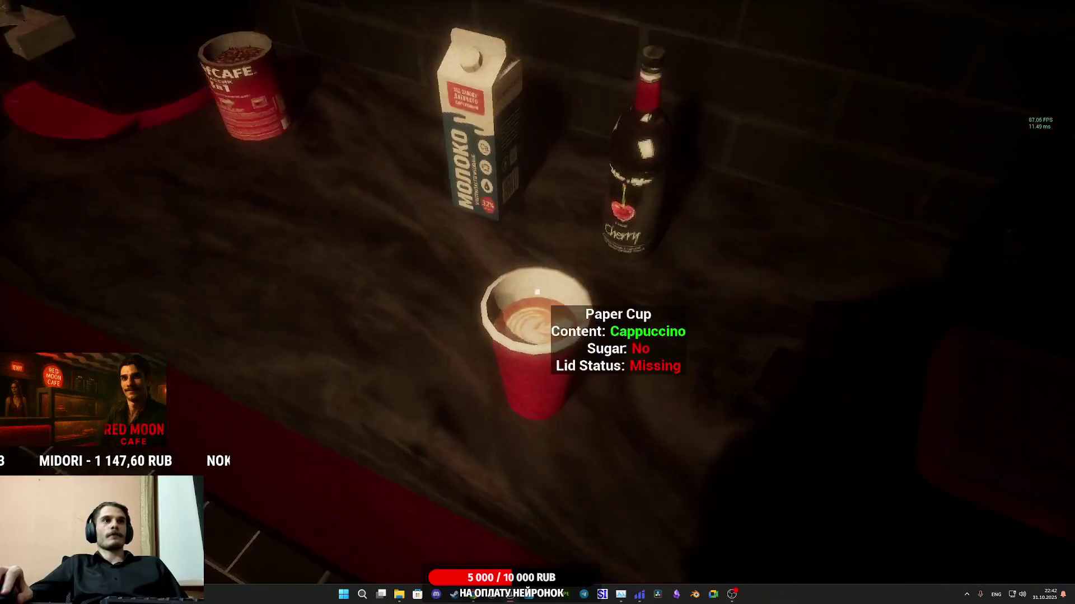
{"action": "left_click", "coordinate": [536, 292]}
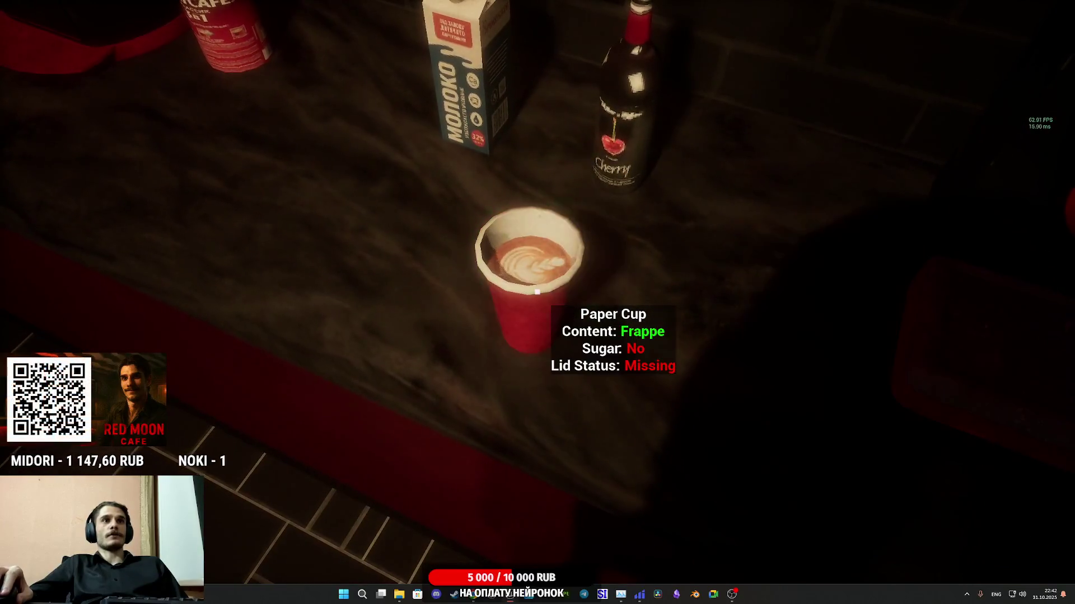
{"action": "left_click", "coordinate": [536, 292]}
{"action": "left_click", "coordinate": [537, 292]}
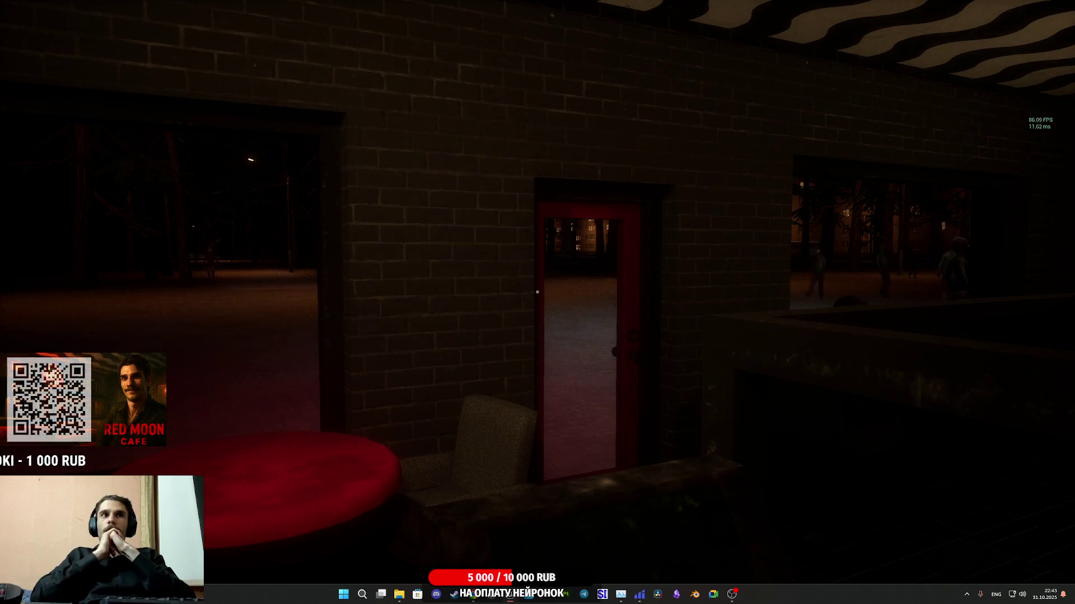
{"action": "mouse_move", "coordinate": [537, 291]}
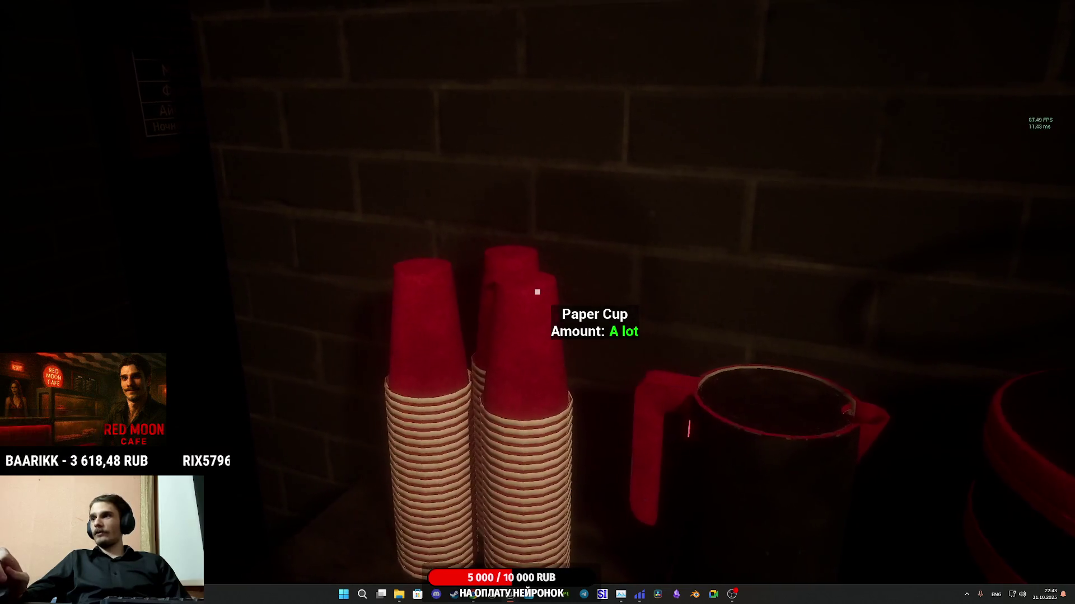
{"action": "key", "text": "a"}
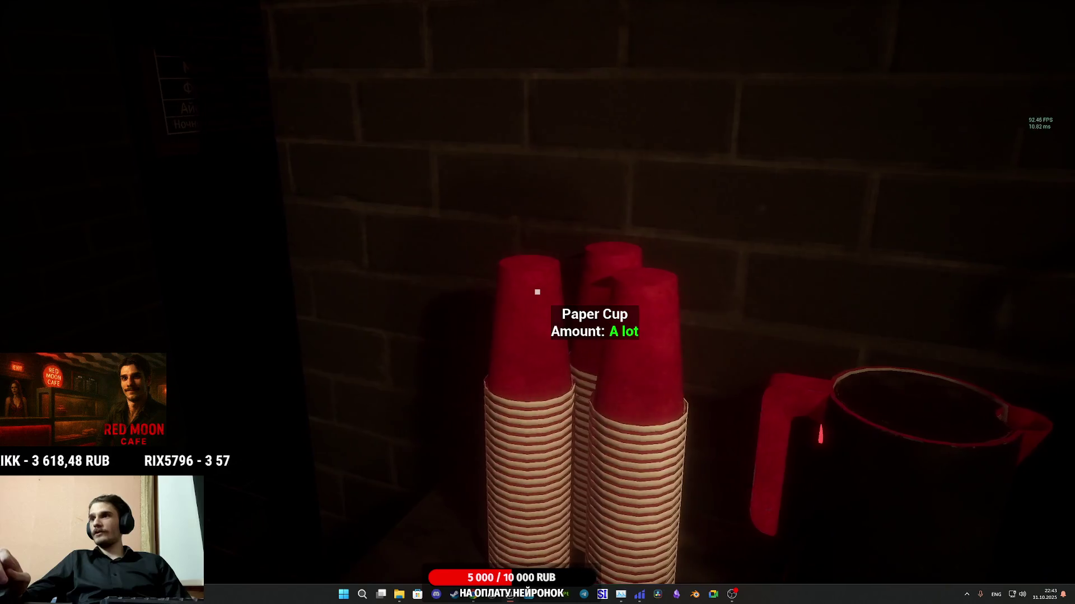
{"action": "key", "text": "a"}
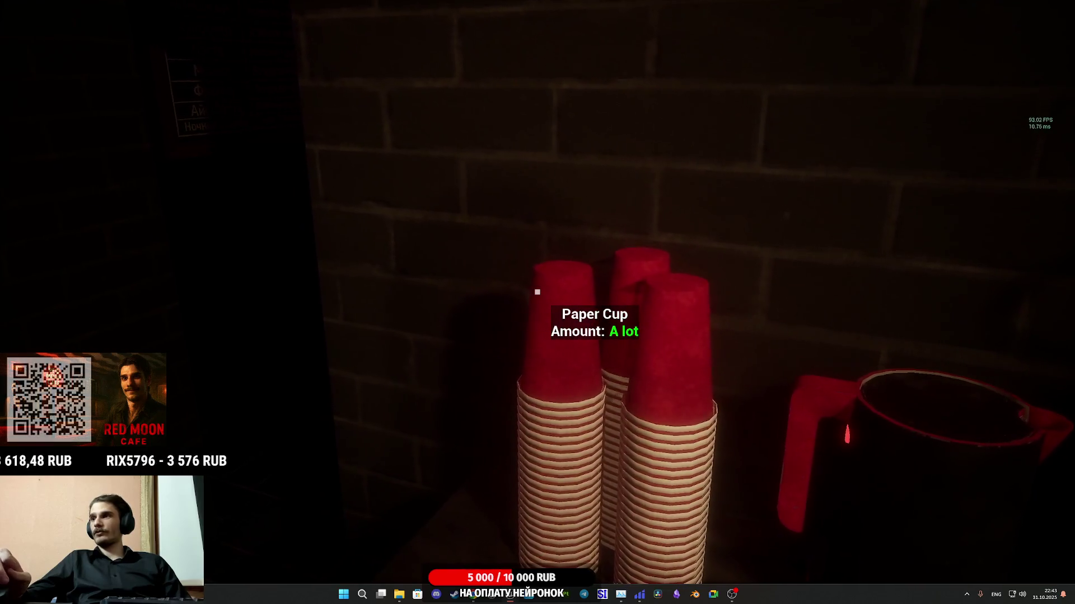
{"action": "key", "text": "d"}
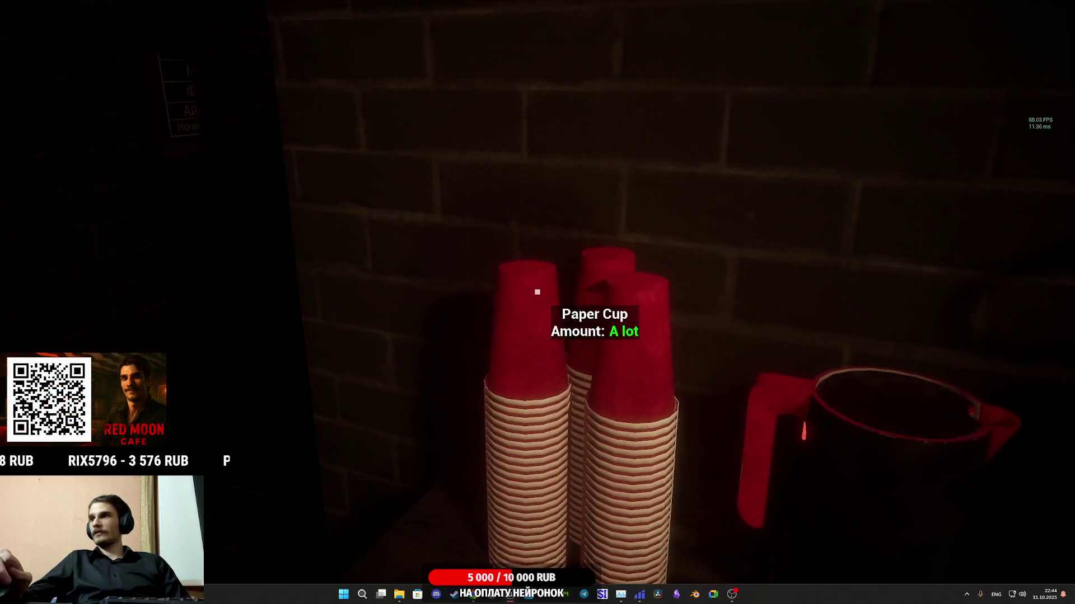
{"action": "key", "text": "d"}
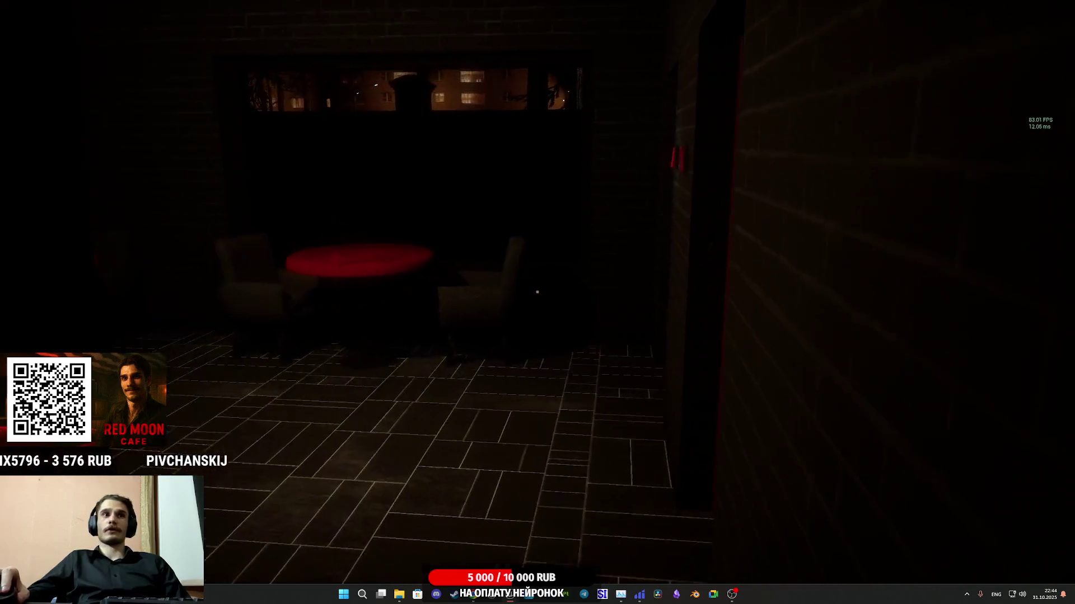
{"action": "key", "text": "w"}
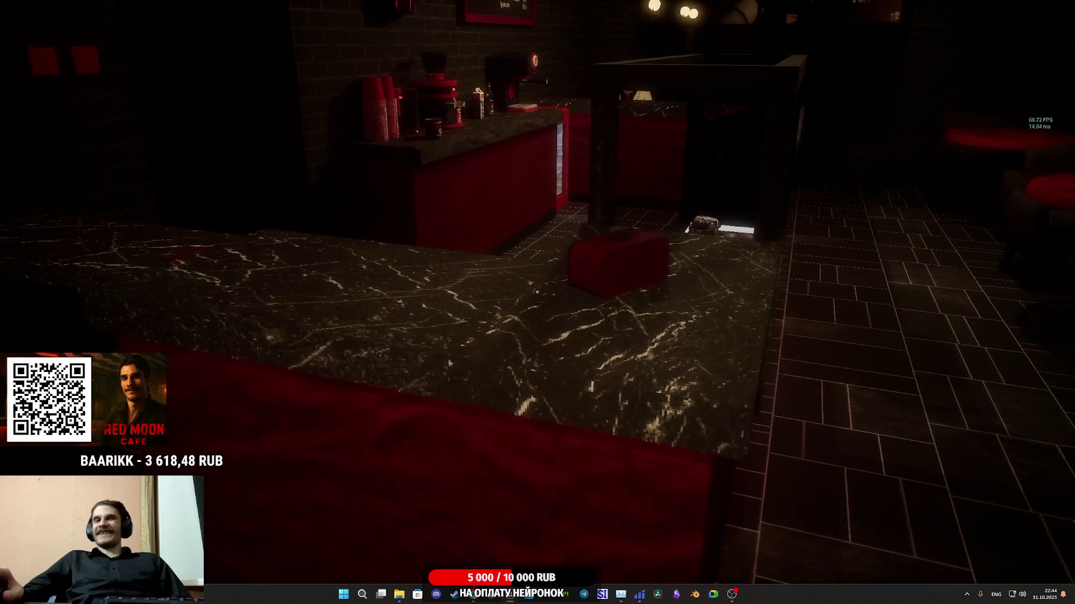
{"action": "key", "text": "w"}
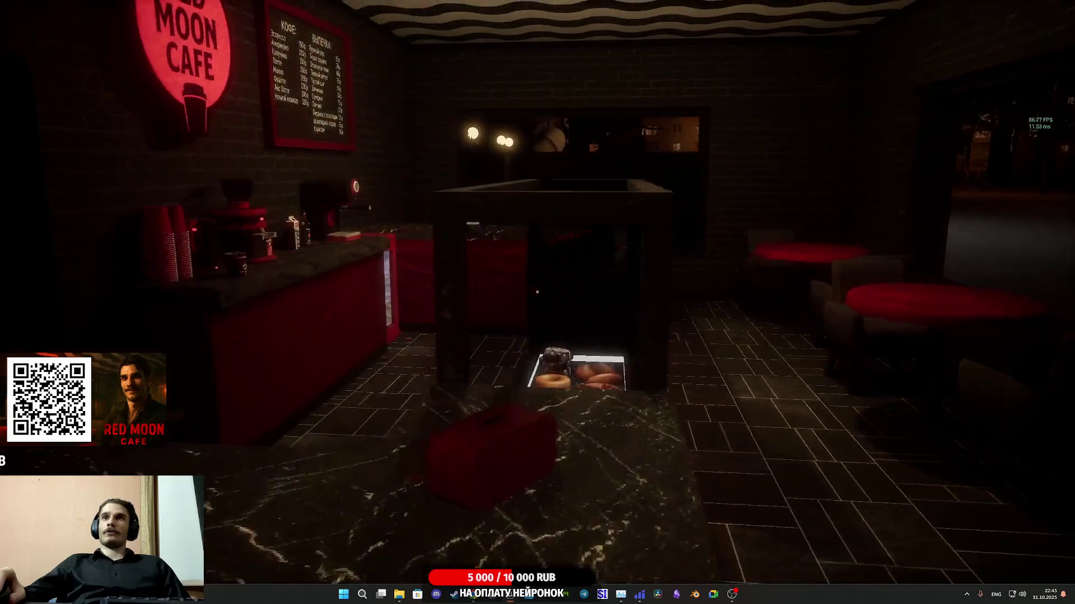
{"action": "key", "text": "w"}
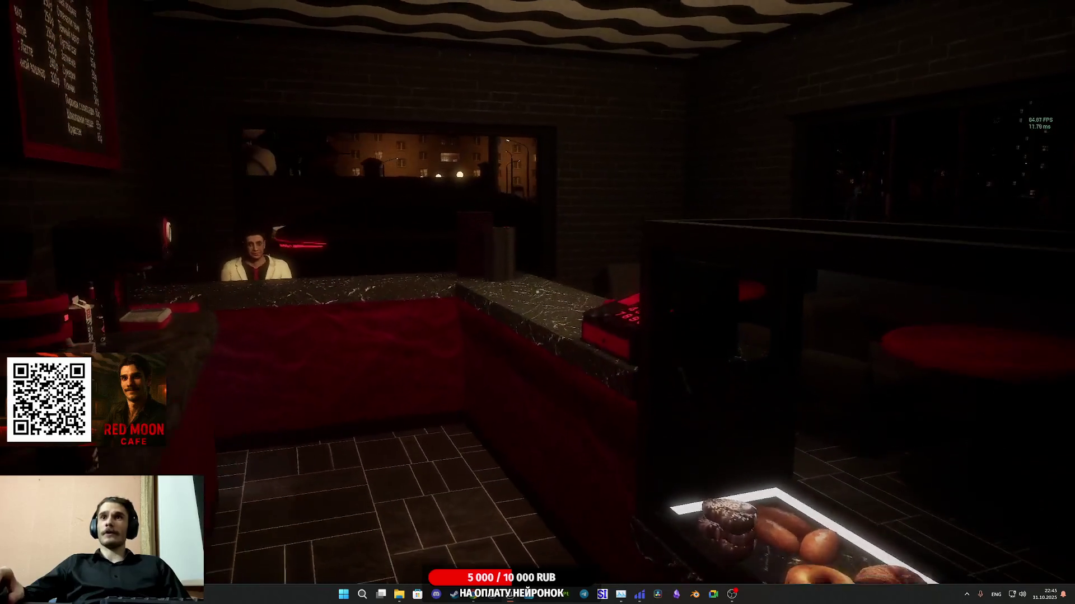
{"action": "key", "text": "w"}
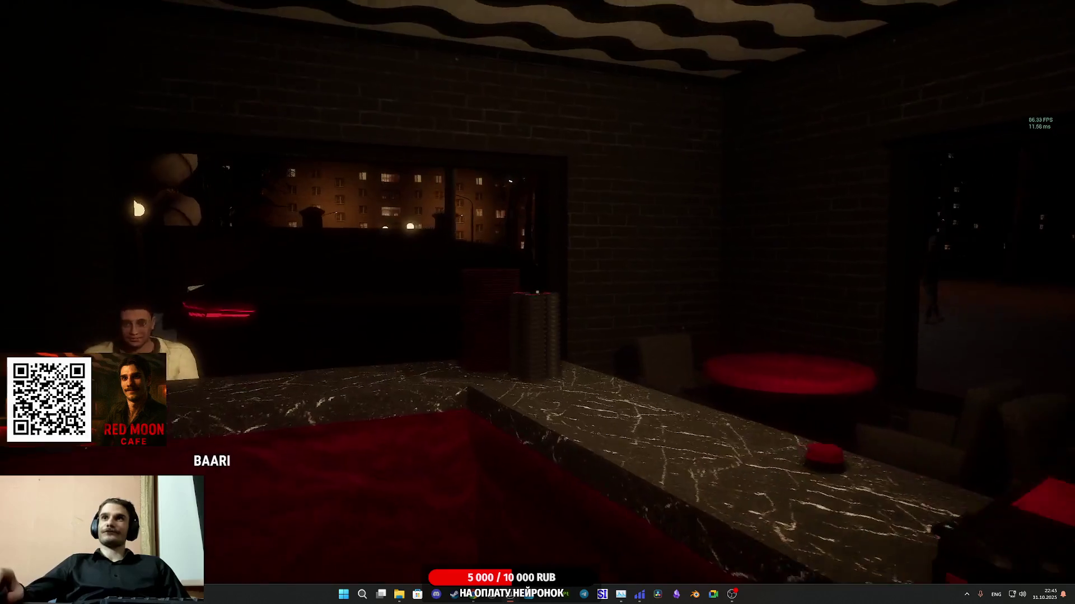
{"action": "key", "text": "s"}
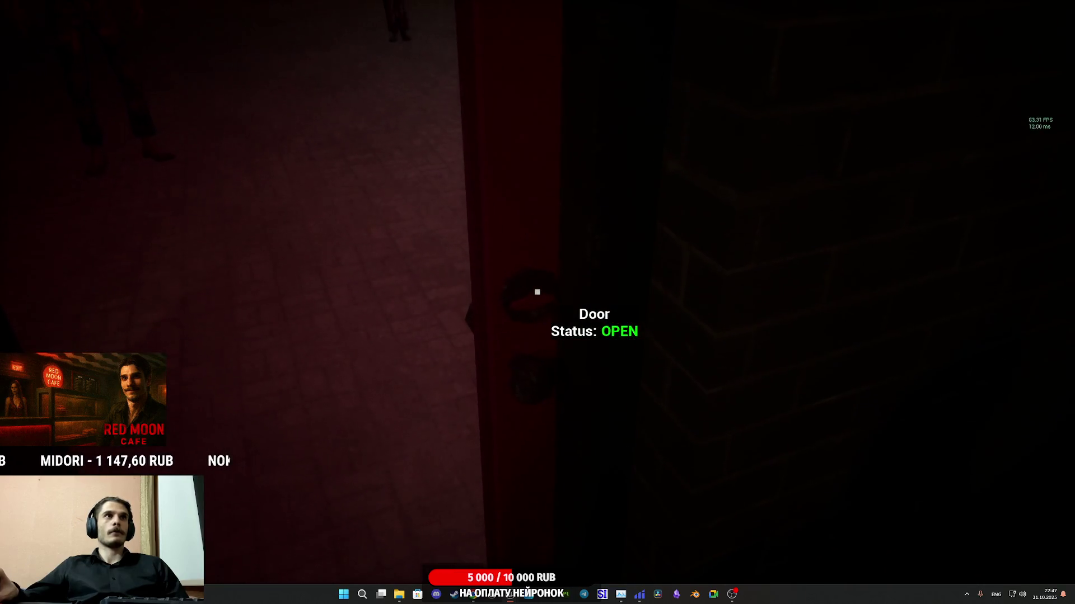
Step: Close the entrance door and open it again
{"action": "key", "text": "e"}
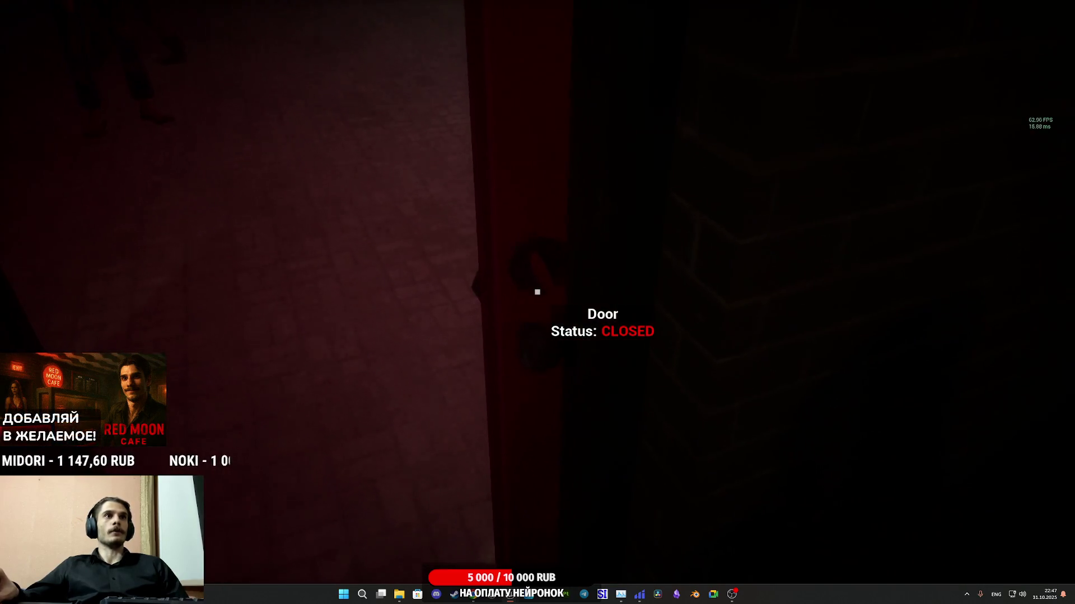
{"action": "key", "text": "e"}
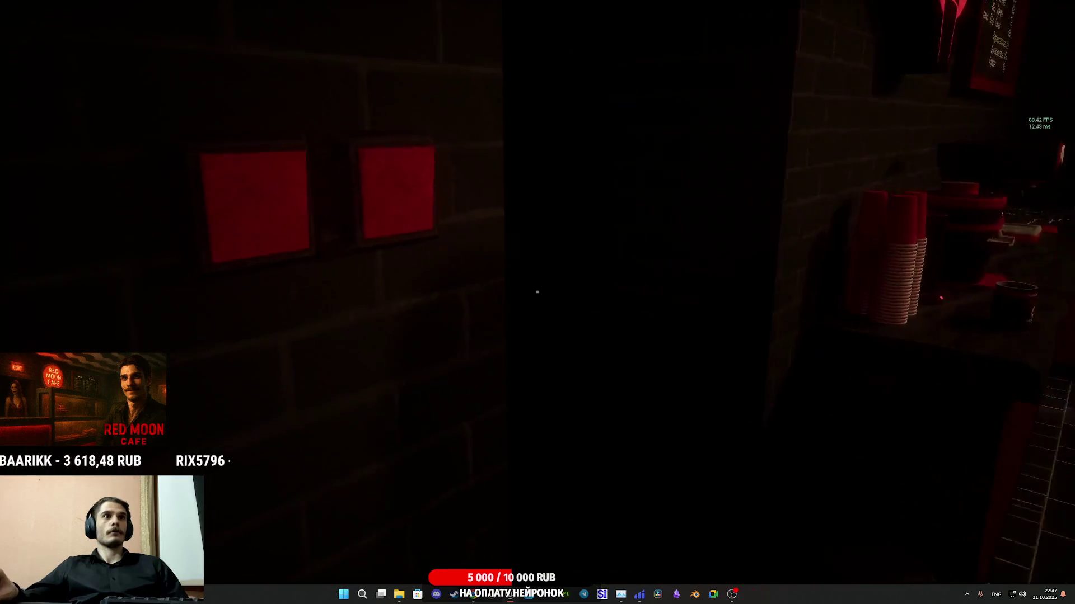
Step: Exit through the red door, cross the courtyard and gate, and walk along the café wall
{"action": "key", "text": "w"}
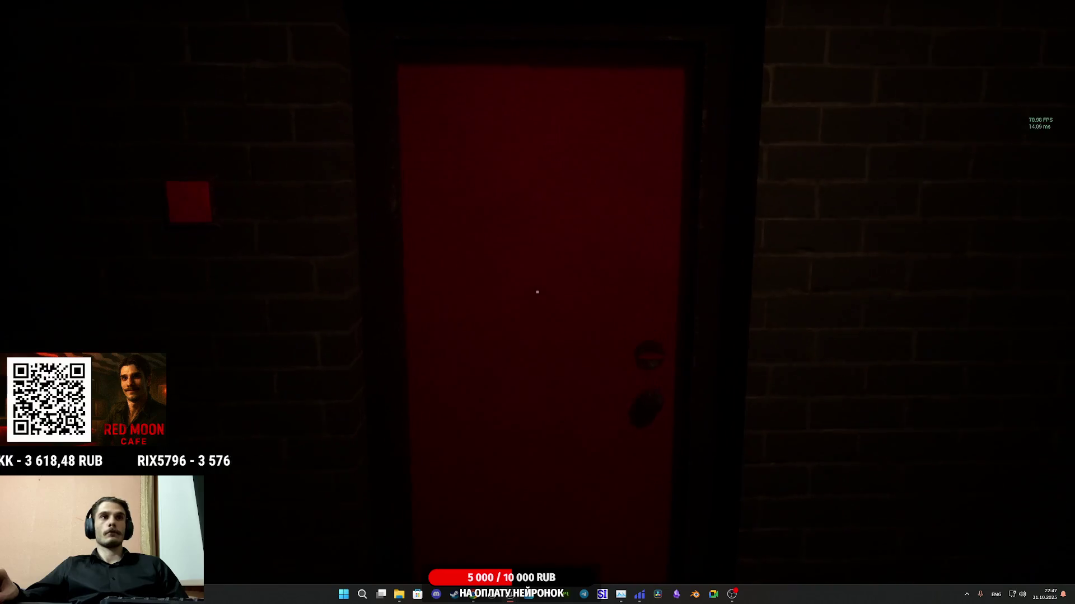
{"action": "key", "text": "e"}
{"action": "key", "text": "w"}
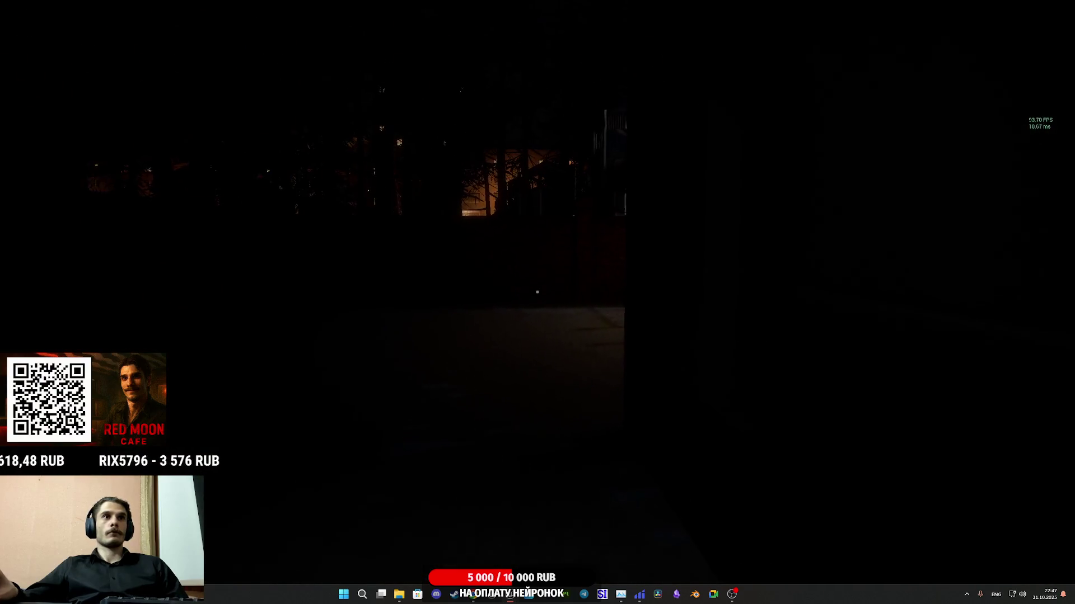
{"action": "key", "text": "w"}
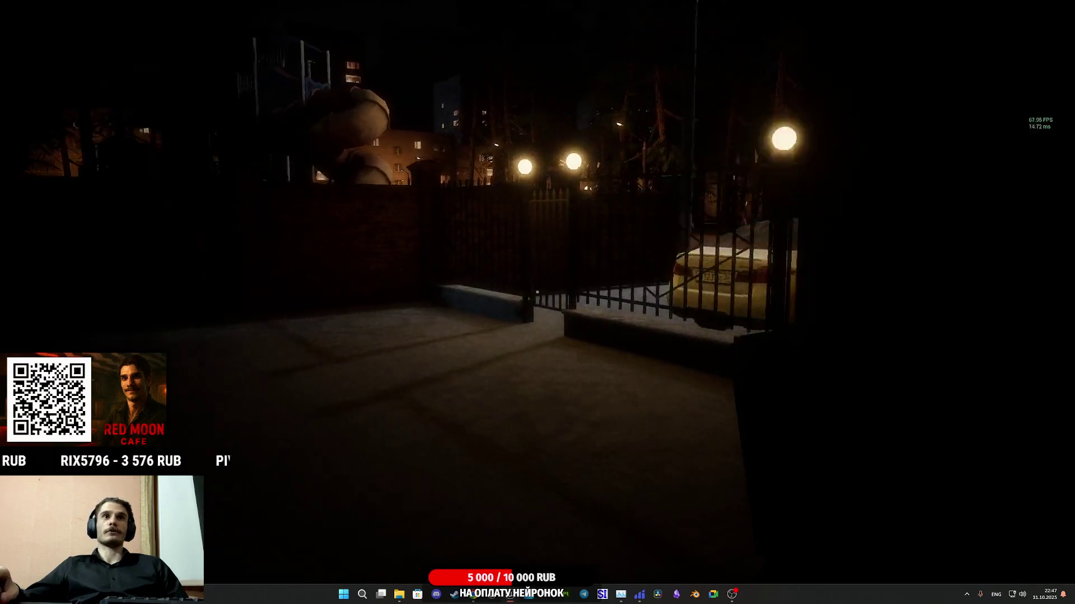
{"action": "key", "text": "w"}
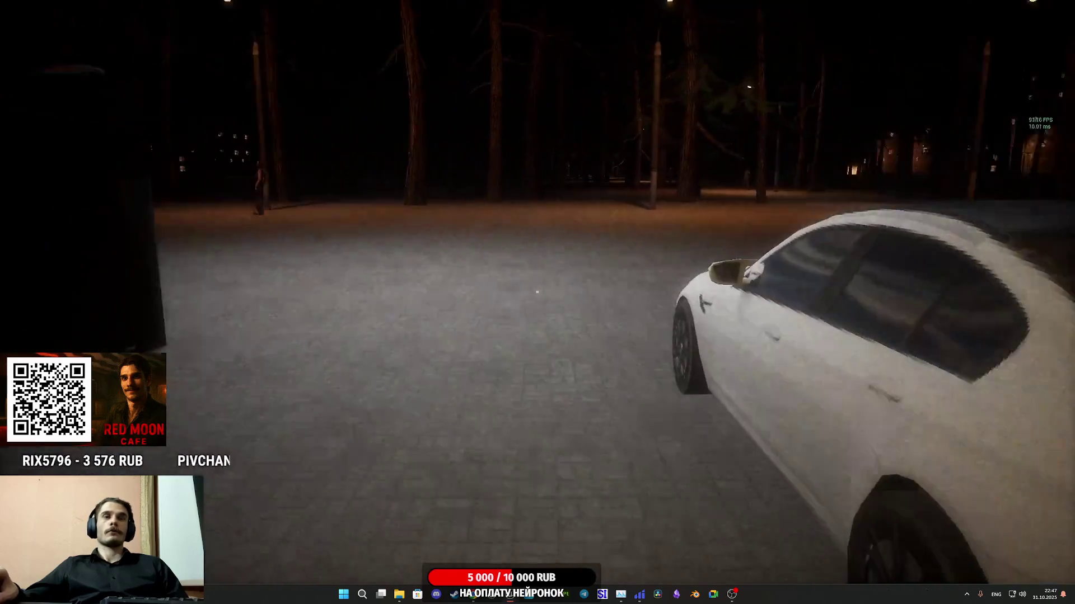
{"action": "key", "text": "w"}
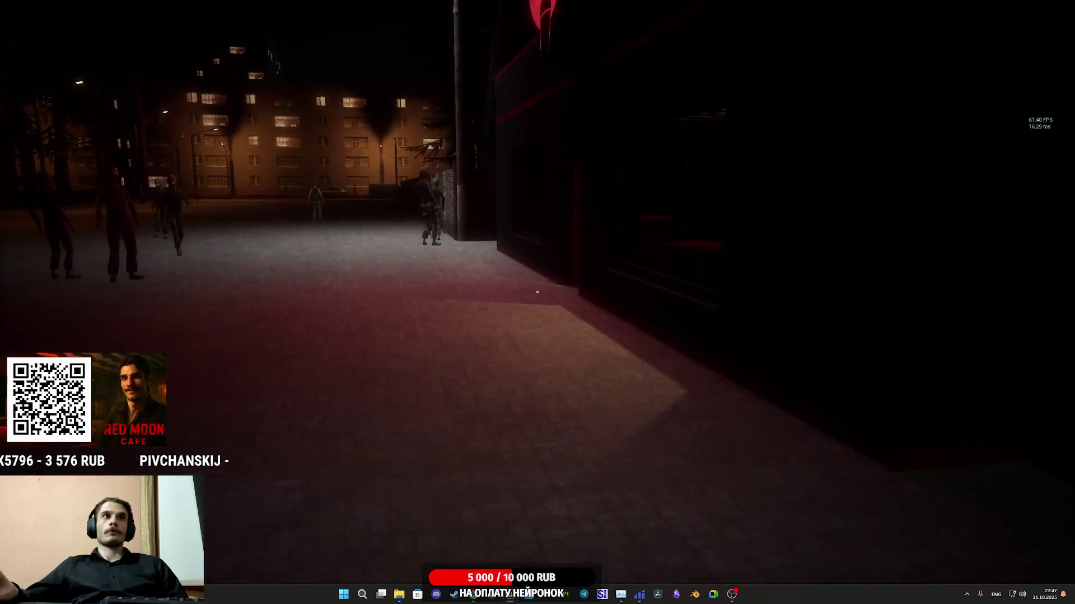
{"action": "key", "text": "w"}
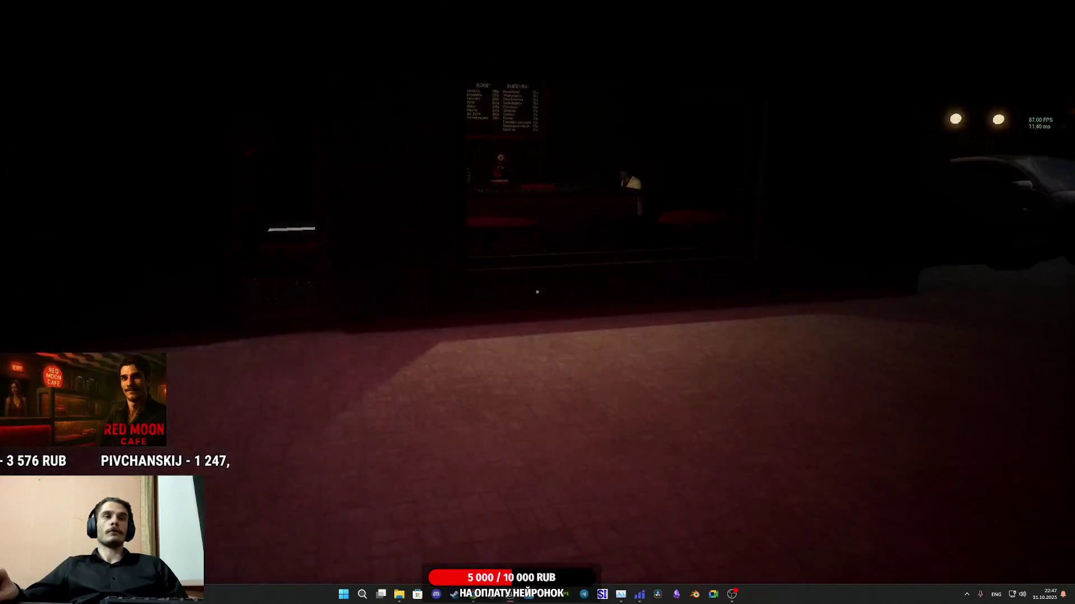
Step: Walk through the café interior, then out across the park past the zombies
{"action": "key", "text": "w"}
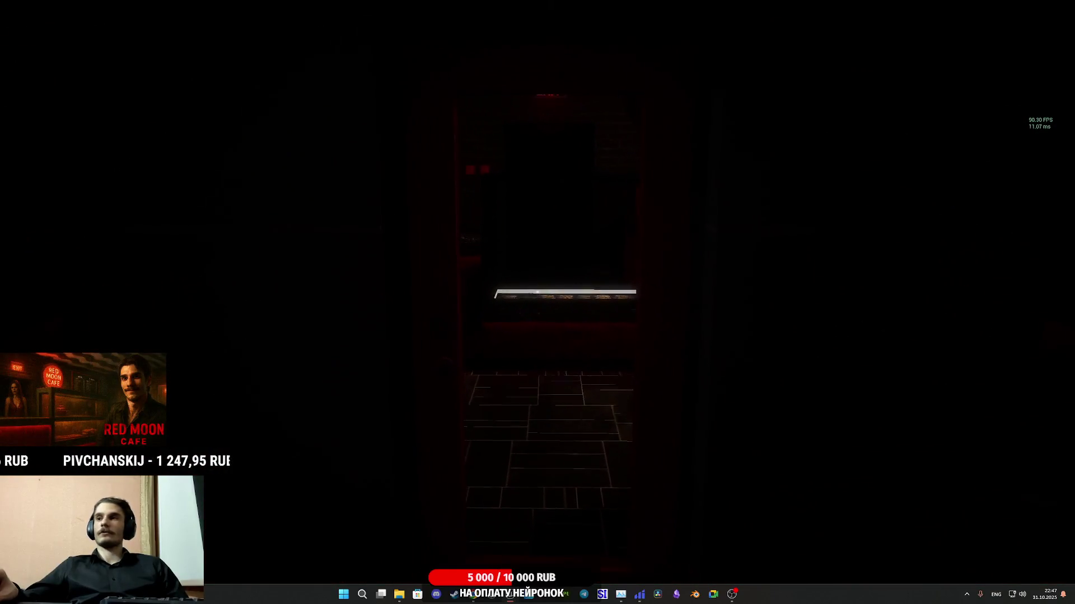
{"action": "key", "text": "w"}
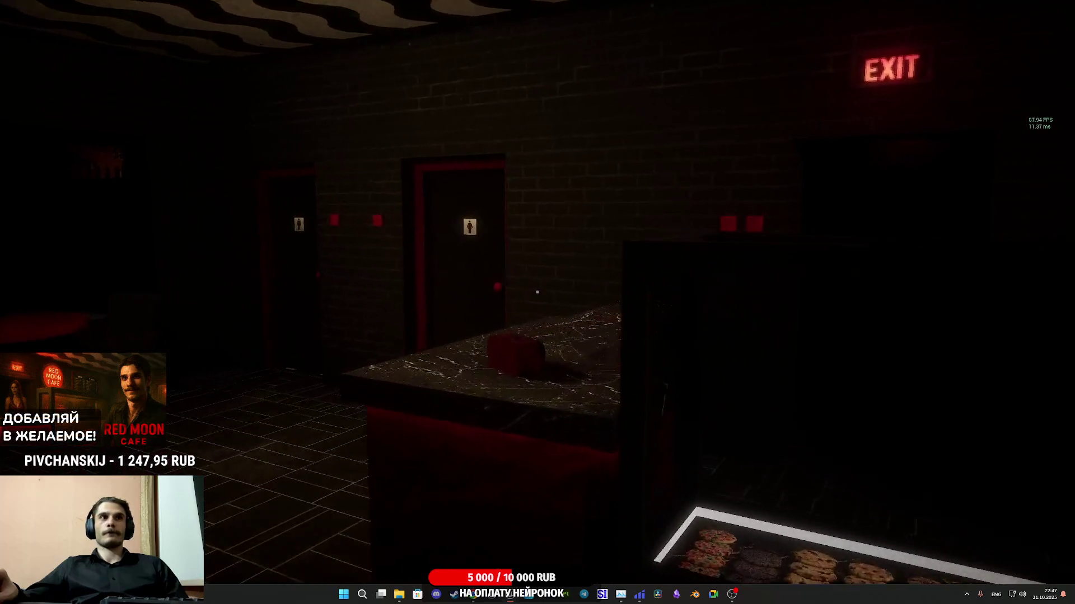
{"action": "key", "text": "w"}
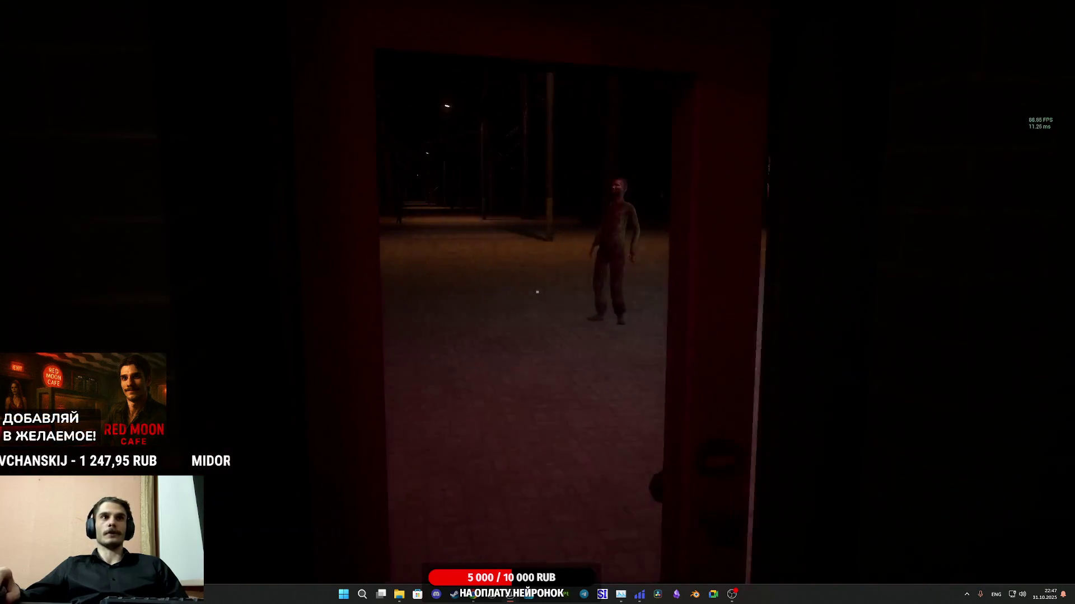
{"action": "key", "text": "w"}
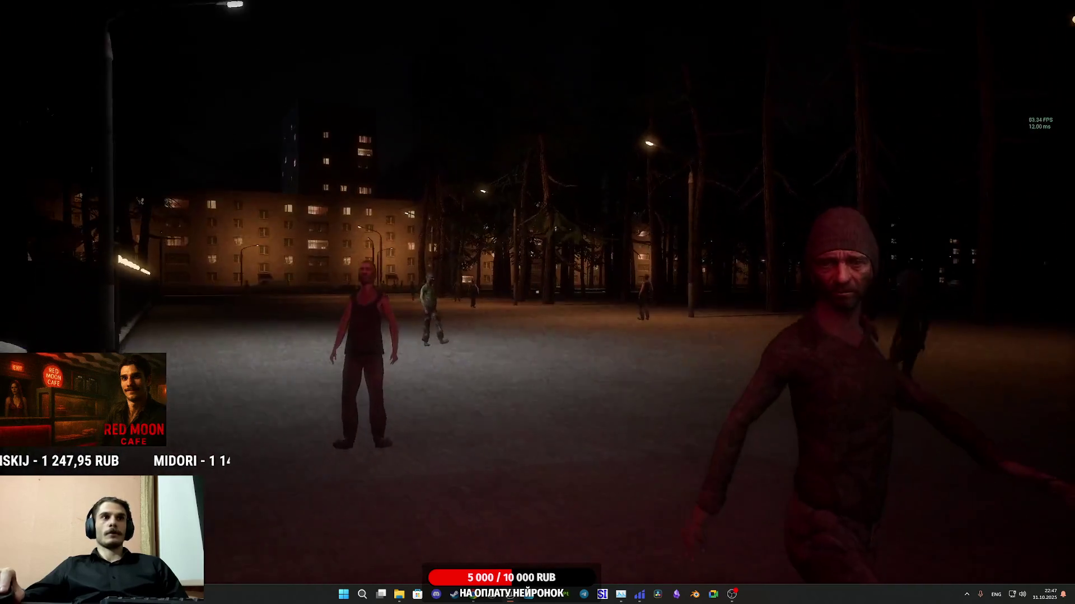
{"action": "key", "text": "w"}
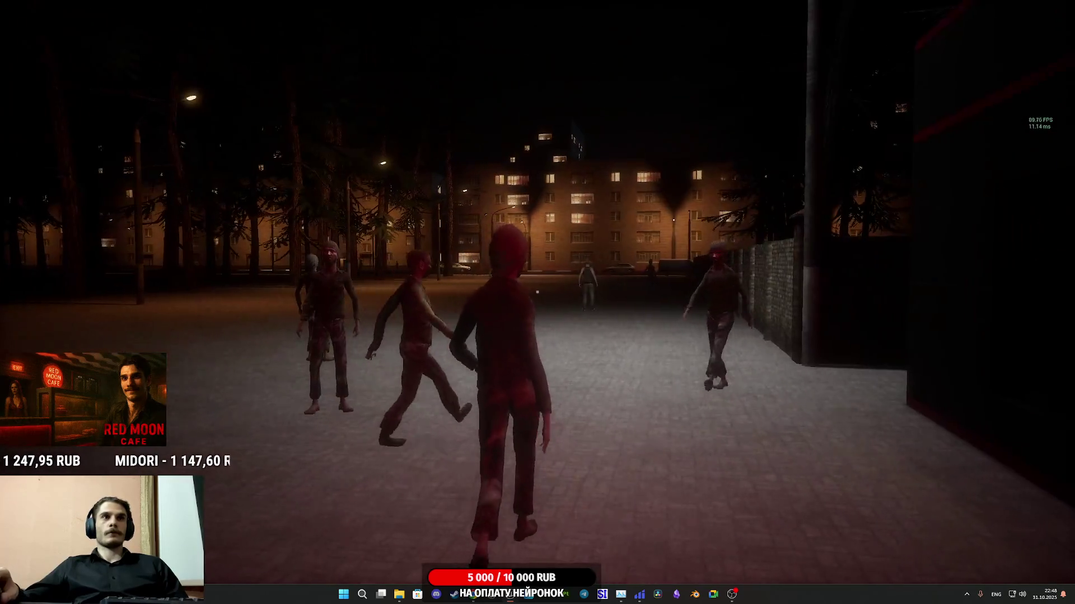
{"action": "key", "text": "w"}
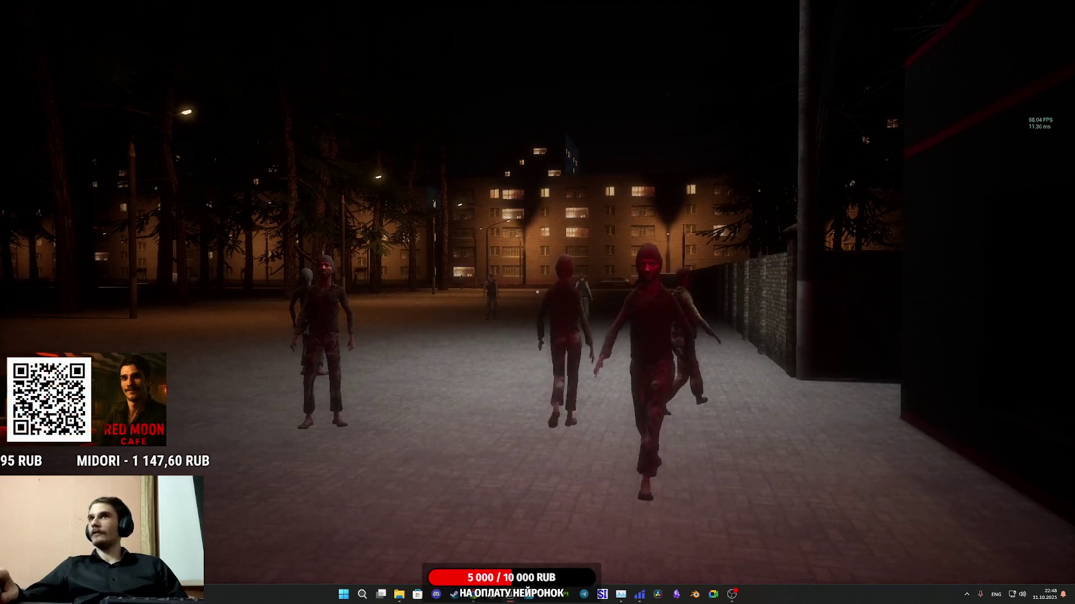
Step: View the scene in wireframe rendering (F1), then return to lit mode (F3)
{"action": "key", "text": "F1"}
{"action": "key", "text": "w"}
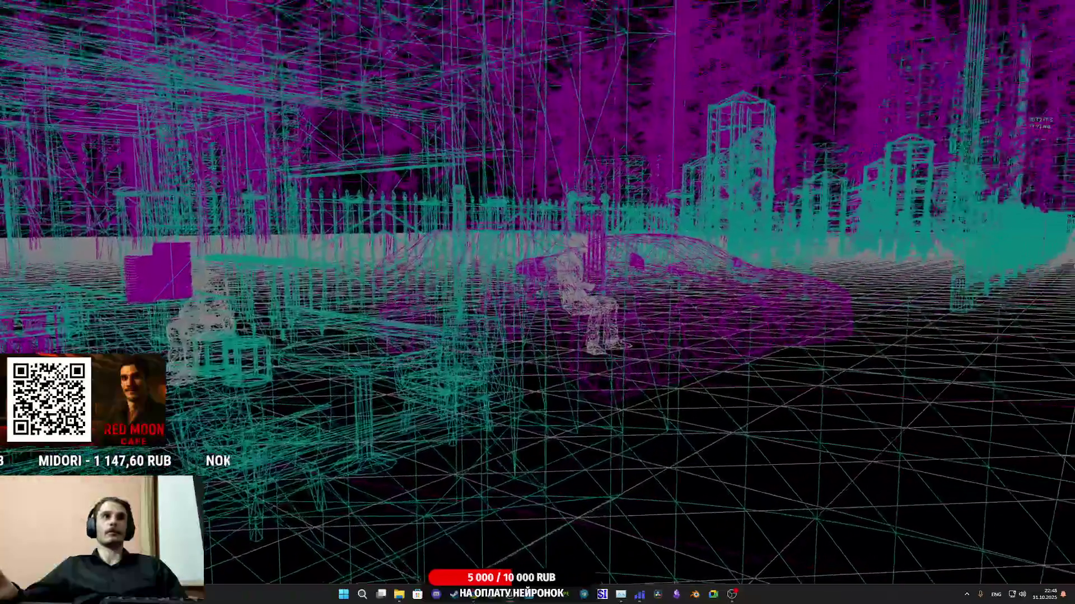
{"action": "key", "text": "w"}
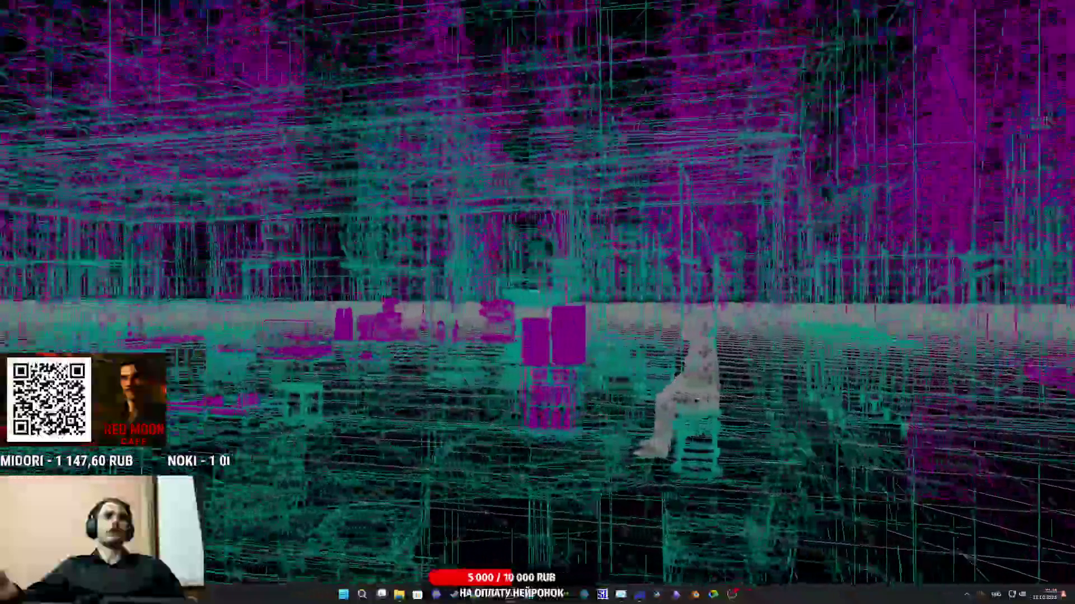
{"action": "key", "text": "F3"}
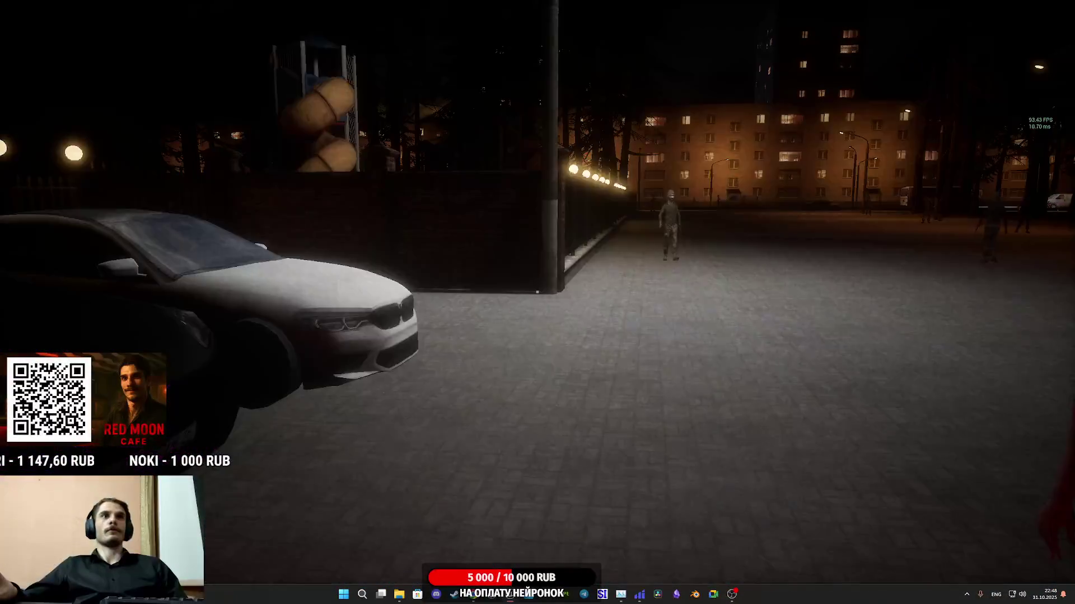
Step: Walk along the fence, then stop Play-in-Editor and restore the full editor layout
{"action": "key", "text": "w"}
{"action": "key", "text": "w"}
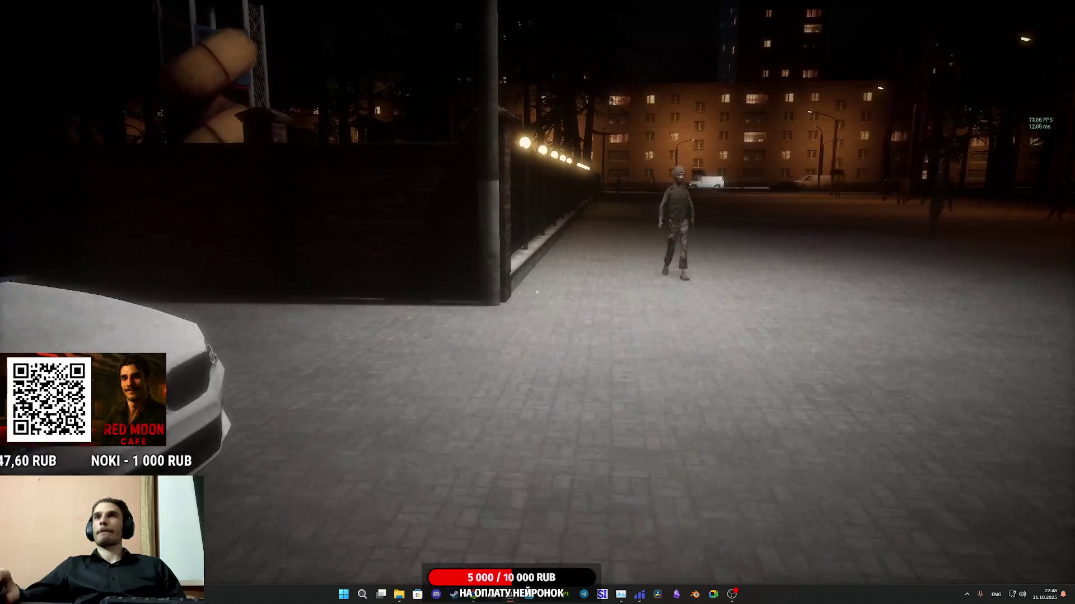
{"action": "key", "text": "w"}
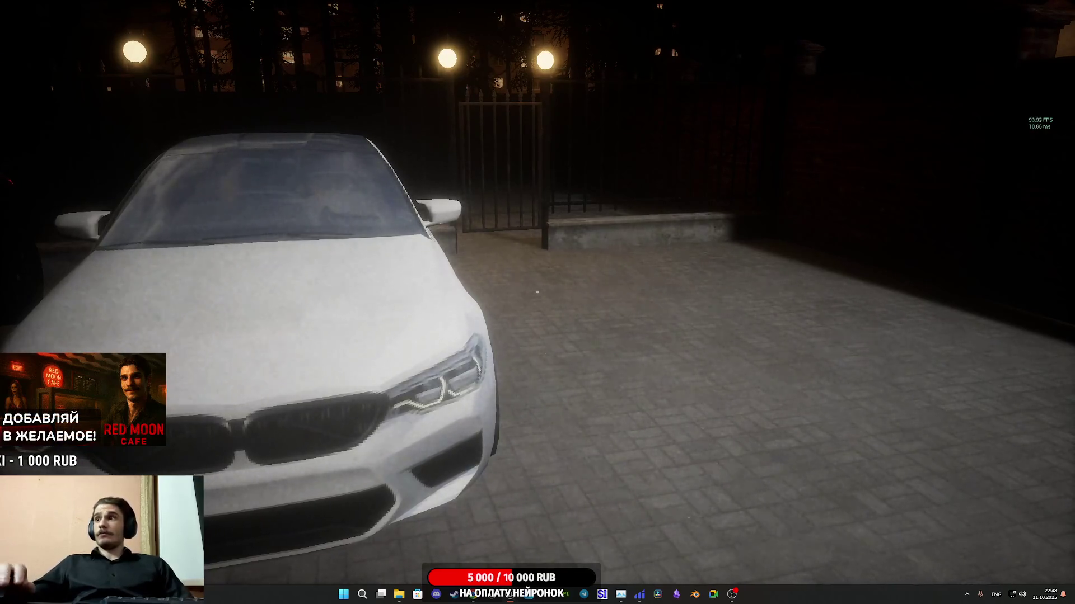
{"action": "key", "text": "Escape"}
{"action": "key", "text": "F11"}
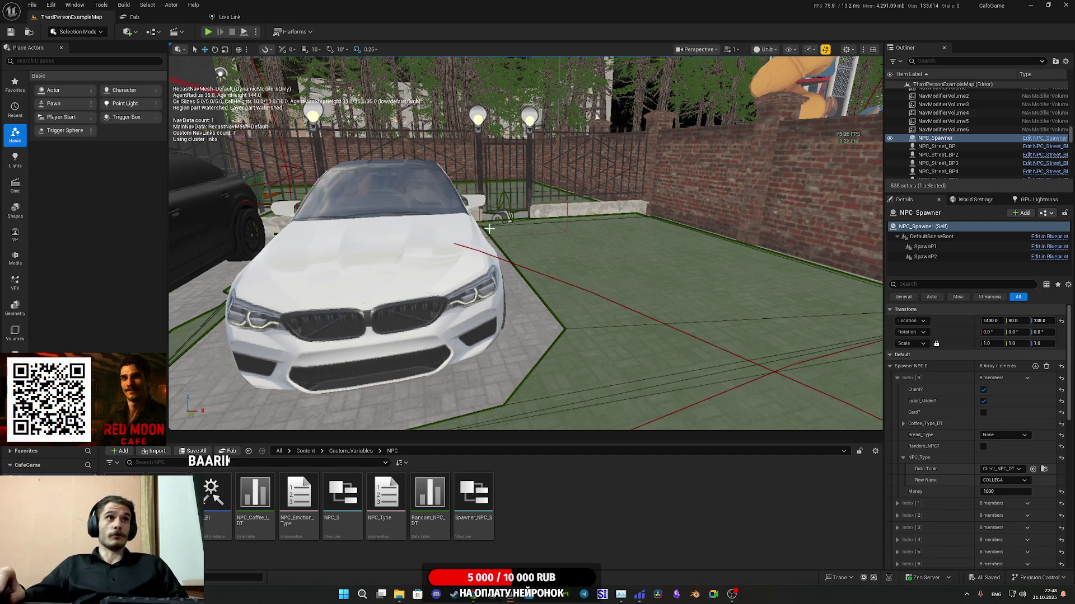
Step: Focus on NPC_Spawner, fly the camera inside the café, and launch a fullscreen play-in-editor session
{"action": "key", "text": "f"}
{"action": "mouse_move", "coordinate": [526, 243]}
{"action": "left_mouse_down"}
{"action": "mouse_move", "coordinate": [465, 263]}
{"action": "mouse_move", "coordinate": [676, 193]}
{"action": "mouse_move", "coordinate": [758, 214]}
{"action": "mouse_move", "coordinate": [751, 115]}
{"action": "mouse_move", "coordinate": [442, 254]}
{"action": "mouse_move", "coordinate": [540, 129]}
{"action": "mouse_move", "coordinate": [632, 238]}
{"action": "left_mouse_up"}
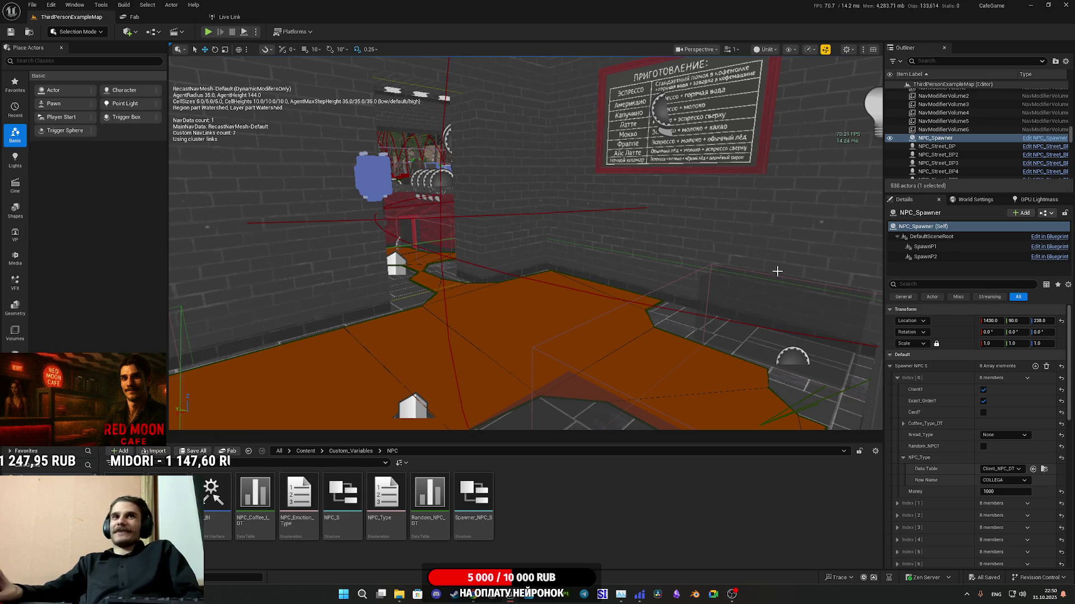
{"action": "left_click", "coordinate": [826, 50]}
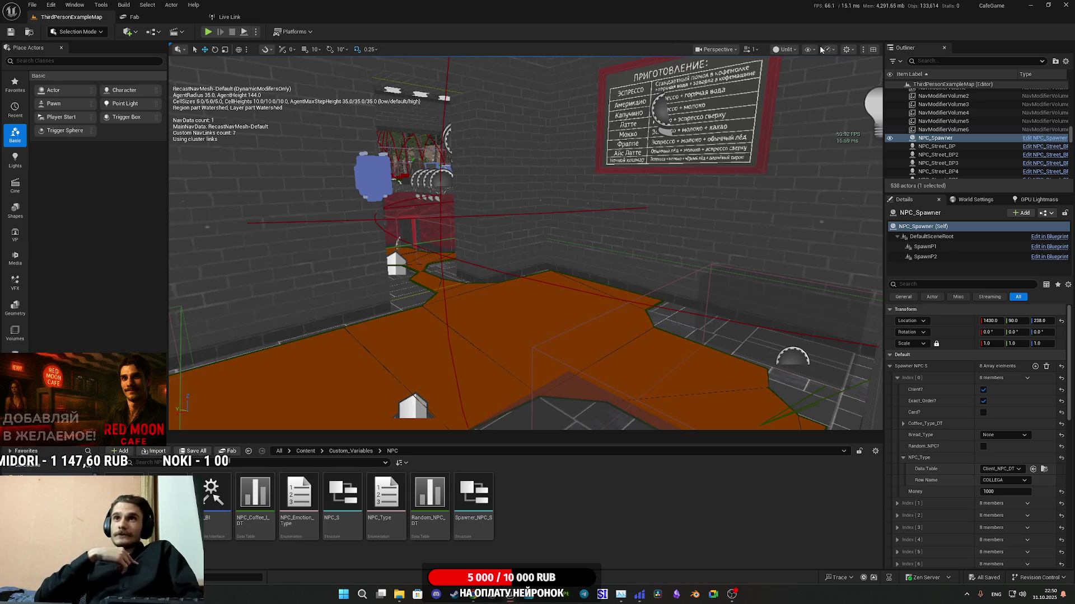
{"action": "mouse_move", "coordinate": [559, 252]}
{"action": "left_mouse_down"}
{"action": "mouse_move", "coordinate": [425, 258]}
{"action": "mouse_move", "coordinate": [448, 257]}
{"action": "mouse_move", "coordinate": [483, 423]}
{"action": "mouse_move", "coordinate": [575, 208]}
{"action": "left_mouse_up"}
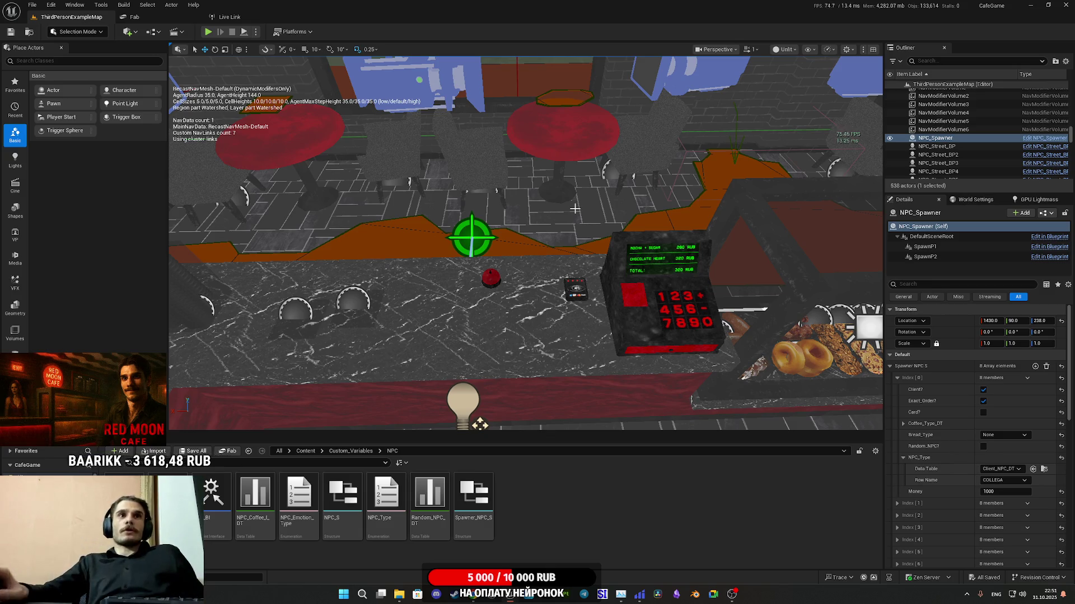
{"action": "left_click", "coordinate": [208, 32]}
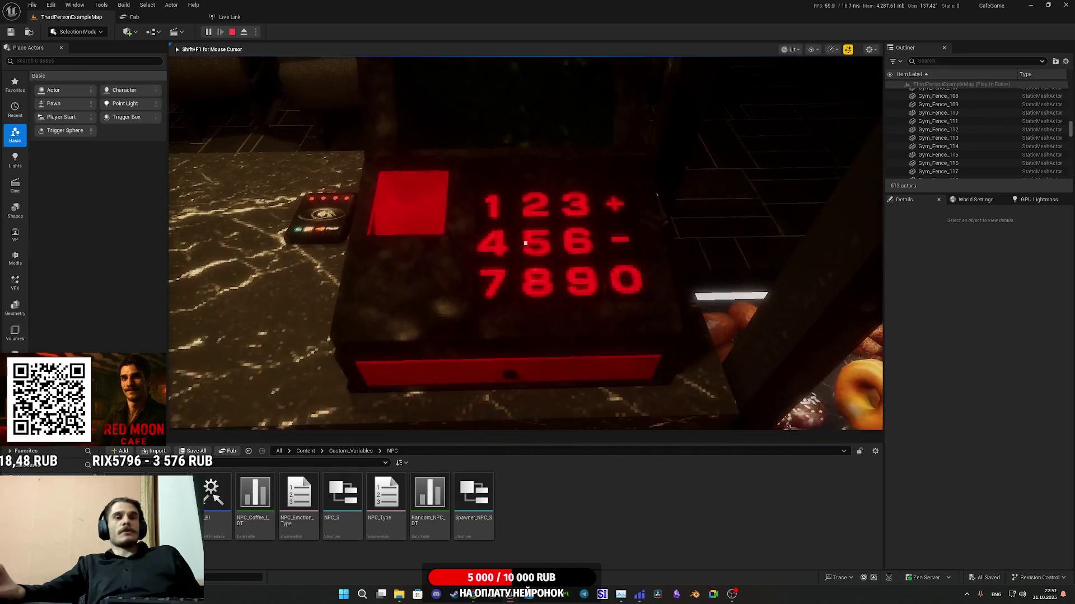
{"action": "key", "text": "F11"}
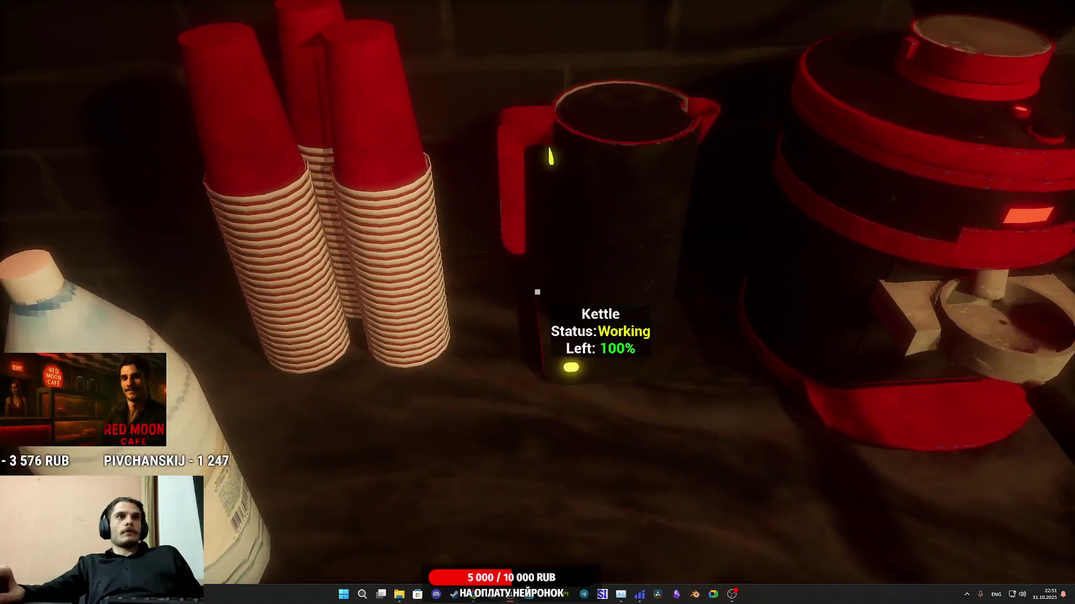
Step: Pick up the water bottle, attach the portafilter to the coffee machine, and set milk on the counter
{"action": "left_click", "coordinate": [538, 292]}
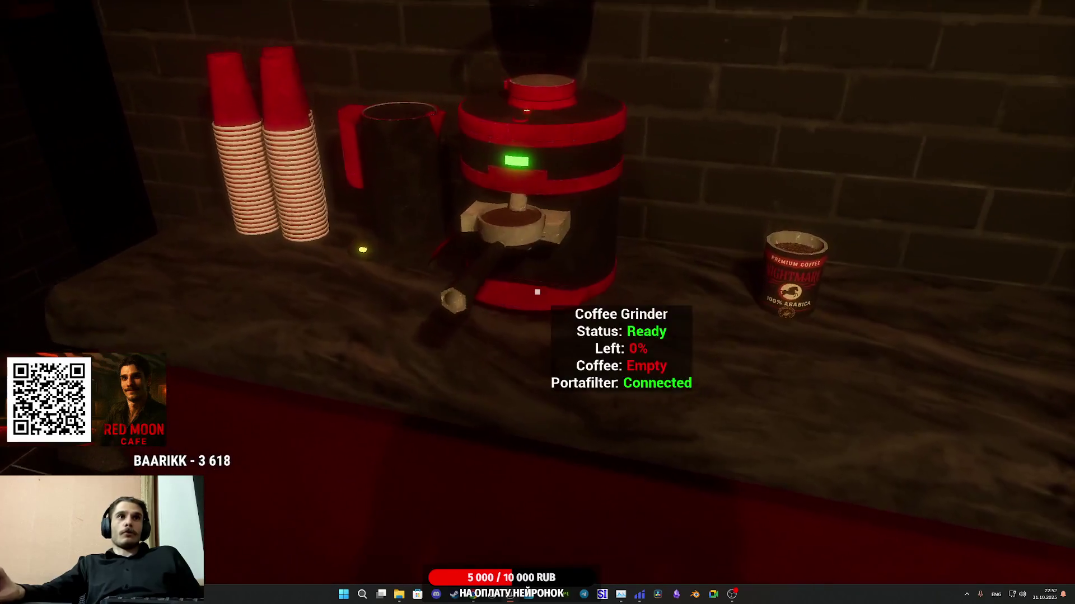
{"action": "left_click", "coordinate": [537, 292]}
{"action": "left_click", "coordinate": [537, 292]}
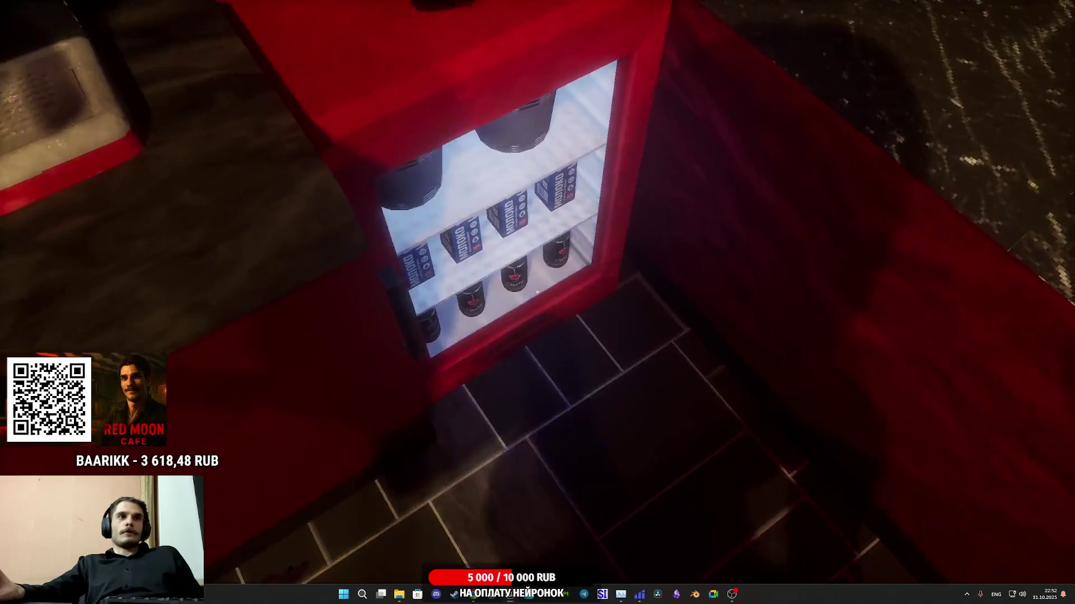
{"action": "left_click", "coordinate": [537, 292]}
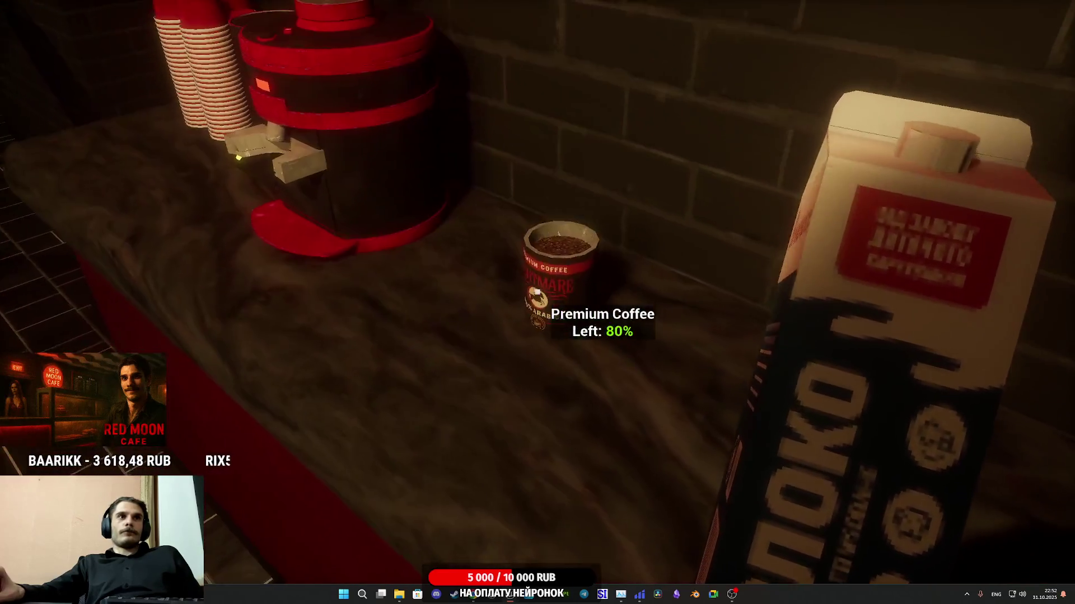
{"action": "left_click", "coordinate": [538, 292]}
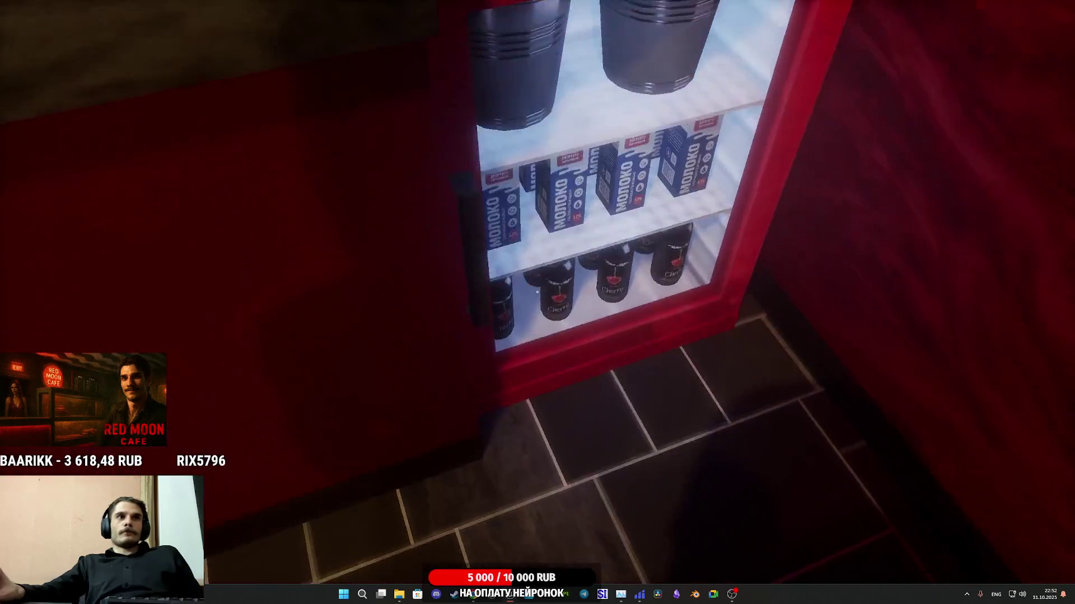
Step: Place a Cherry bottle on the counter and start the coffee machine brewing
{"action": "left_click", "coordinate": [537, 292]}
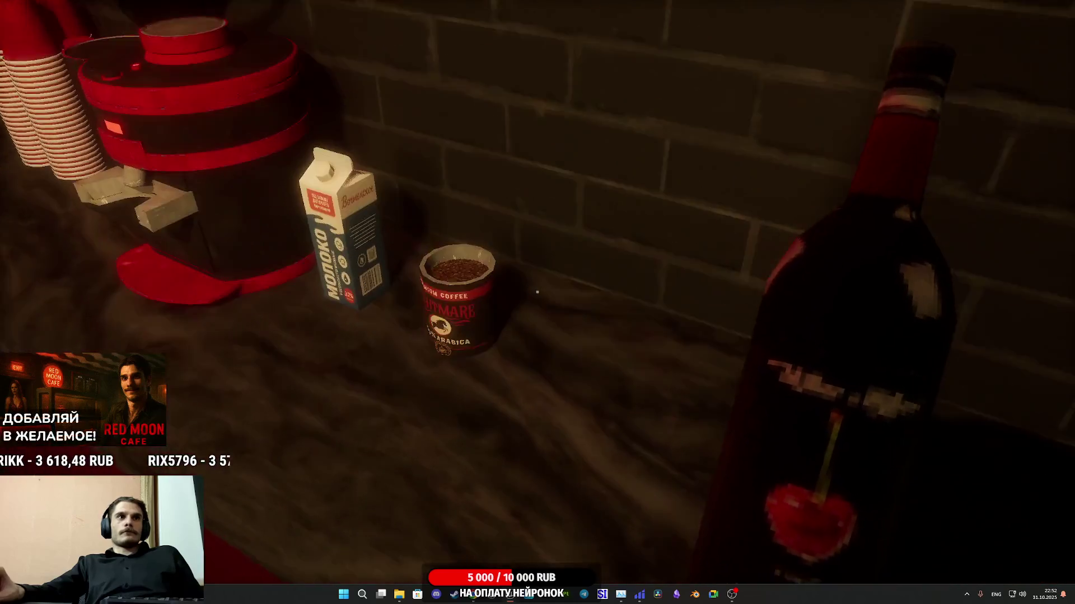
{"action": "left_click", "coordinate": [537, 292]}
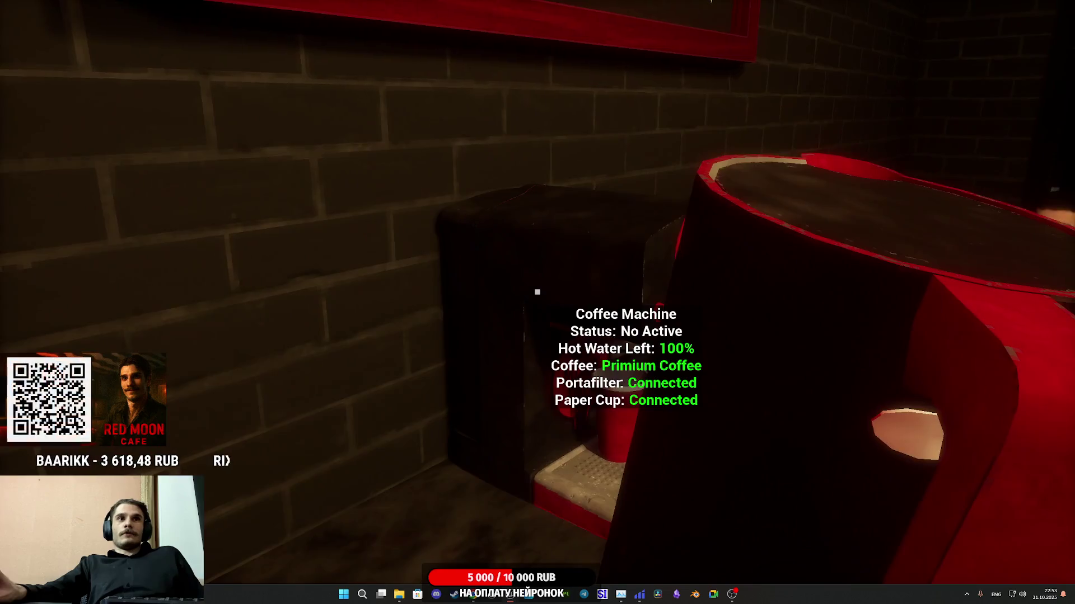
{"action": "left_click", "coordinate": [537, 292]}
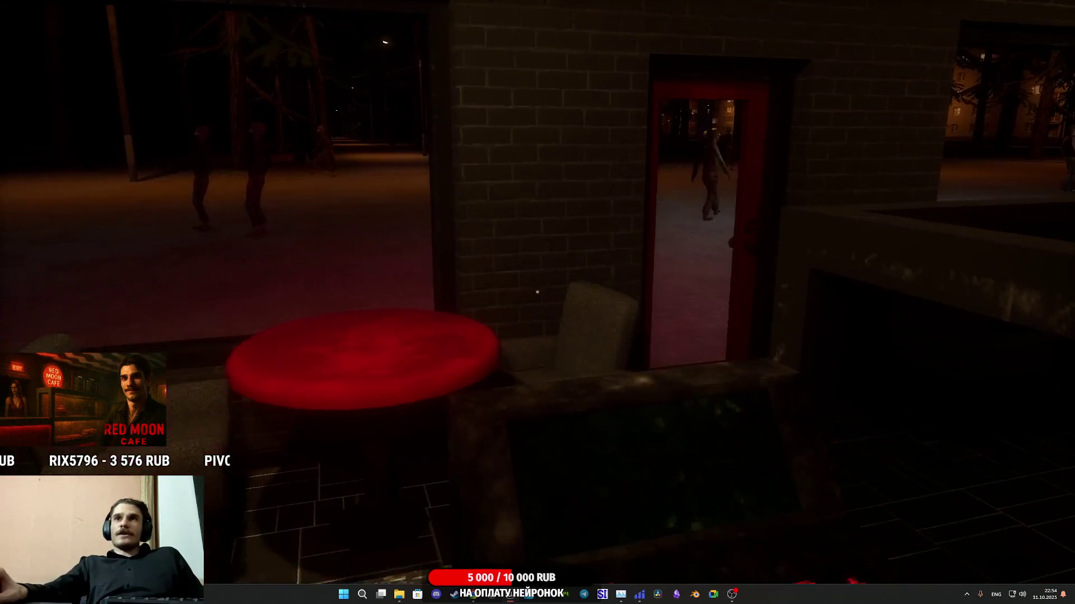
{"action": "key", "text": "Escape"}
Step: Walk up to the waiting customer at the cafe counter
{"action": "key", "text": "d"}
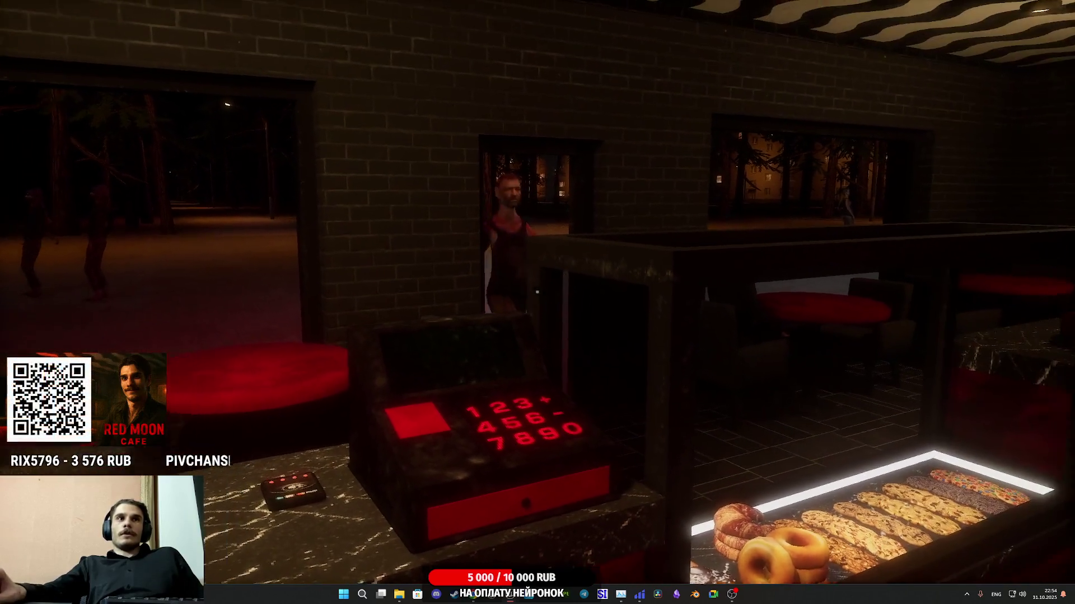
{"action": "key", "text": "a"}
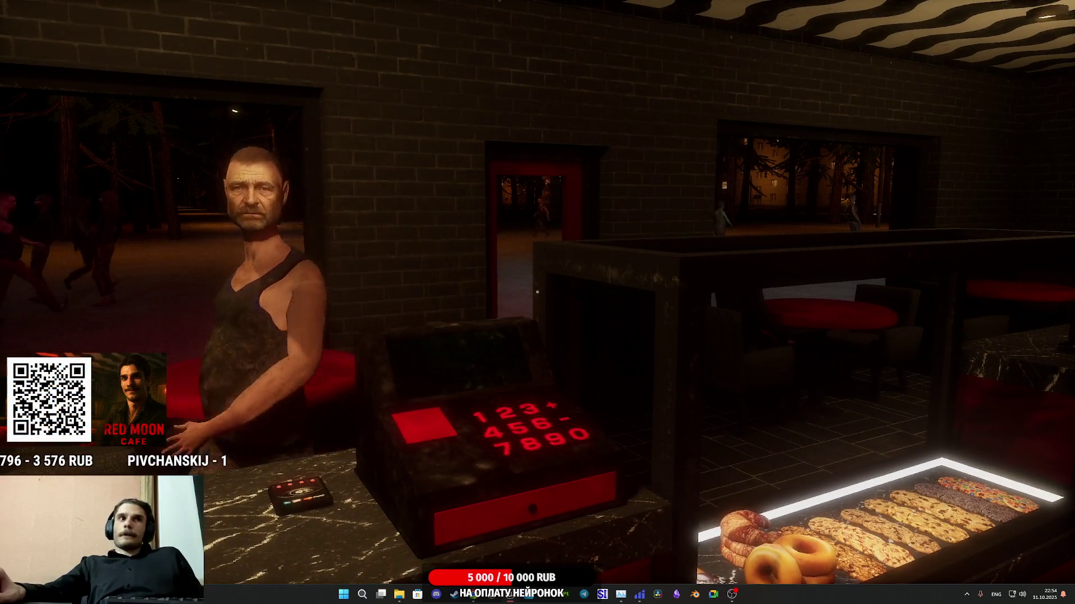
{"action": "key", "text": "a"}
{"action": "key", "text": "w"}
{"action": "key", "text": "a"}
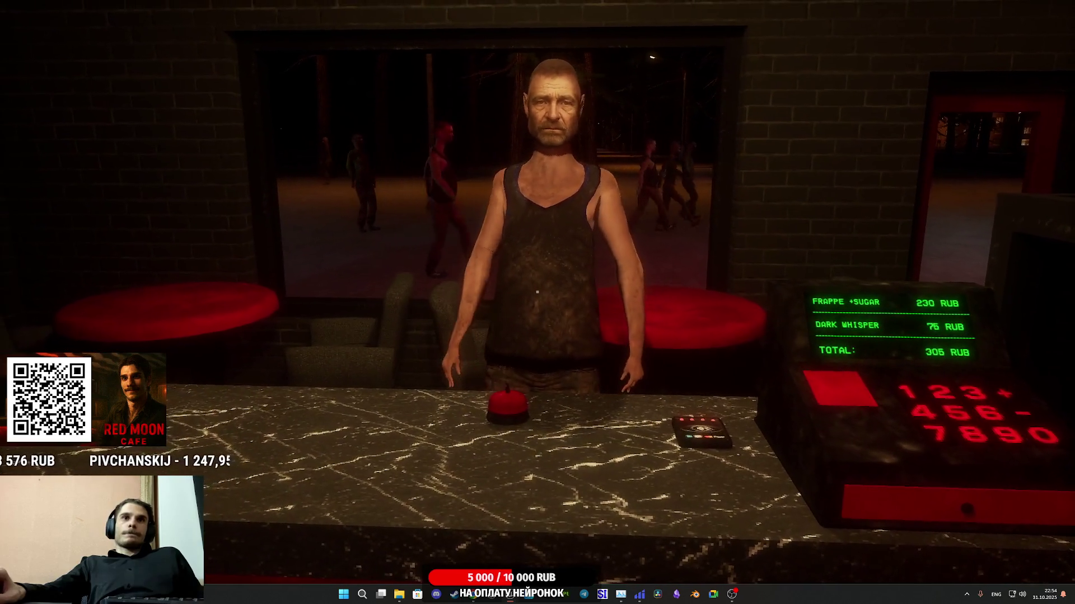
{"action": "key", "text": "w"}
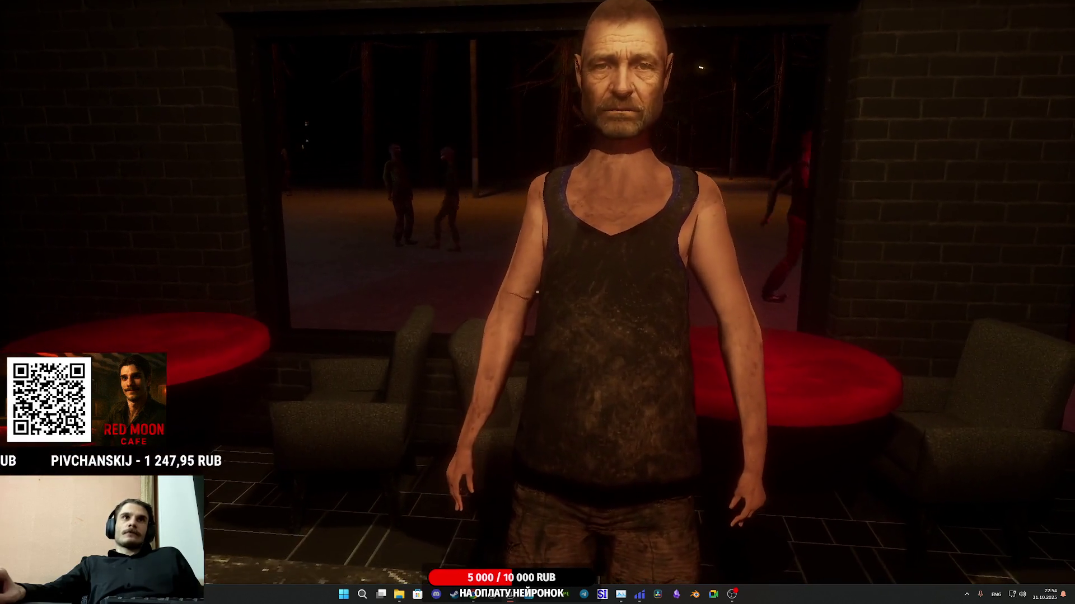
Step: Take a paper cup from the stack, set it on the counter, and end the play test
{"action": "mouse_move", "coordinate": [537, 292]}
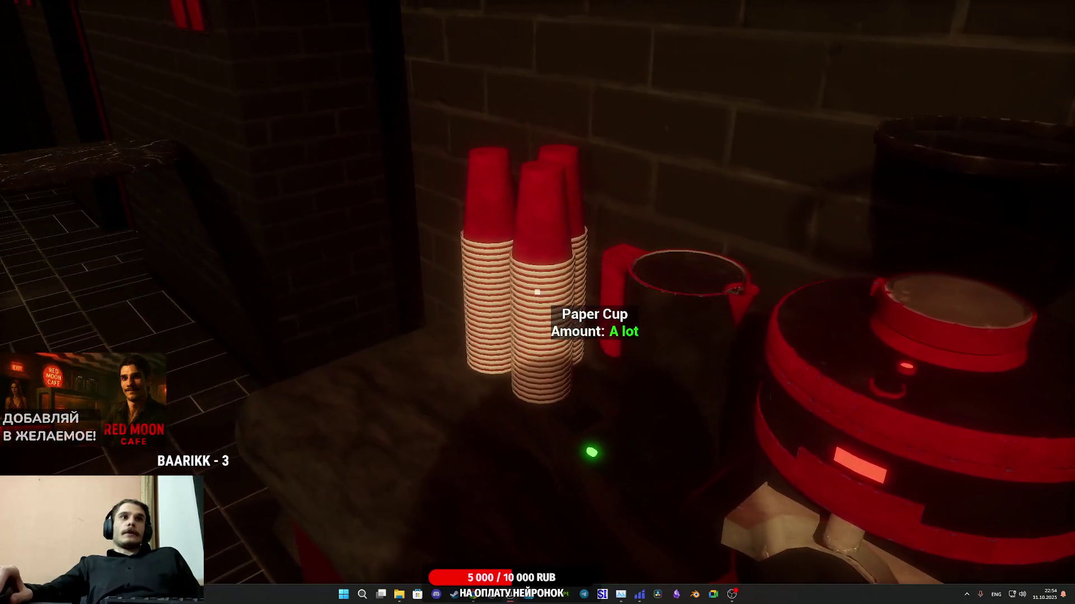
{"action": "left_click", "coordinate": [537, 292]}
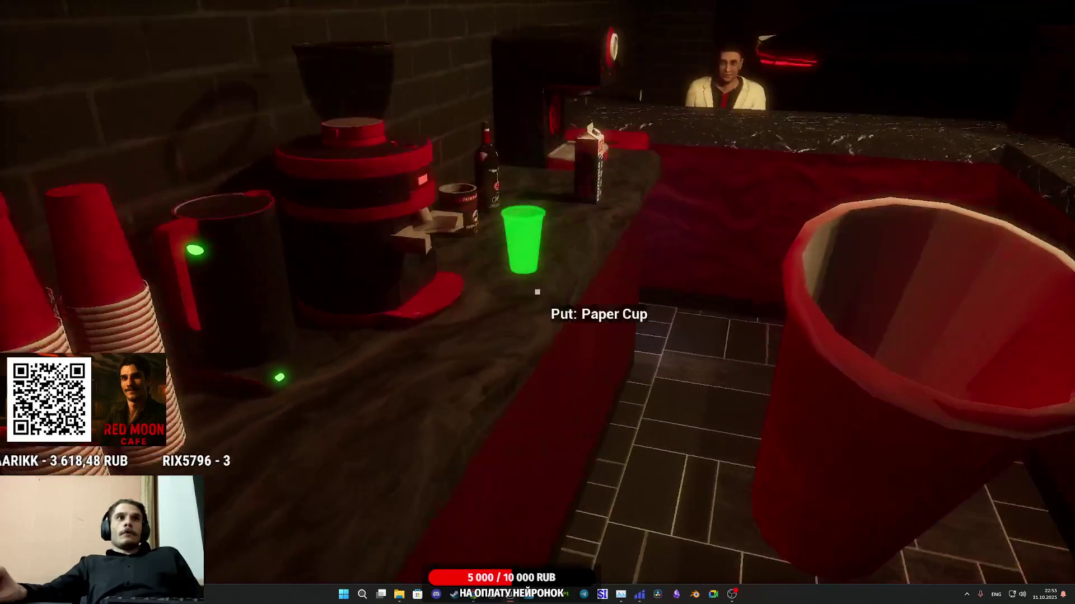
{"action": "left_click", "coordinate": [537, 292]}
{"action": "key", "text": "Escape"}
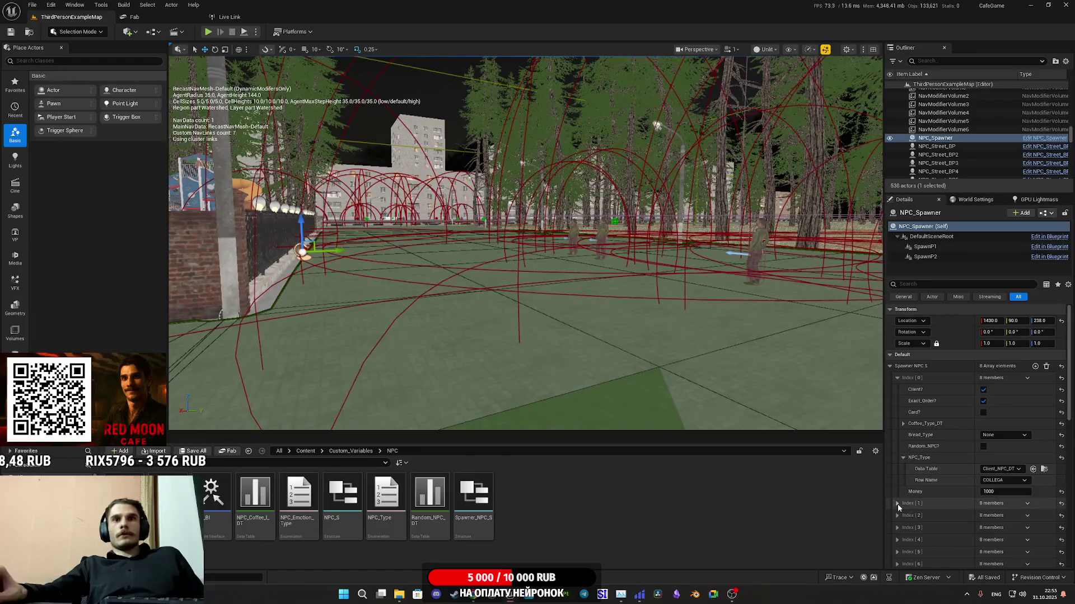
Step: Inspect Index [1]'s Coffee_Type_DT and NPC_Type settings in NPC_Spawner, then collapse the entry
{"action": "left_click", "coordinate": [897, 503]}
{"action": "scroll", "coordinate": [899, 503], "scroll_direction": "down", "scroll_amount": 3}
{"action": "left_click", "coordinate": [903, 469]}
{"action": "left_click", "coordinate": [903, 469]}
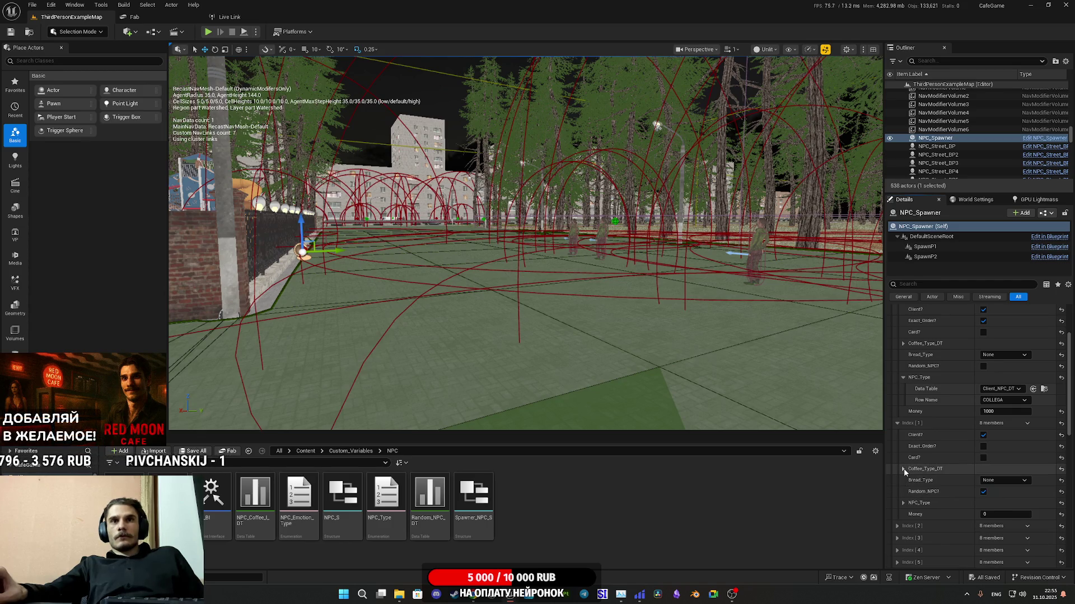
{"action": "left_click", "coordinate": [904, 503]}
{"action": "left_click", "coordinate": [903, 503]}
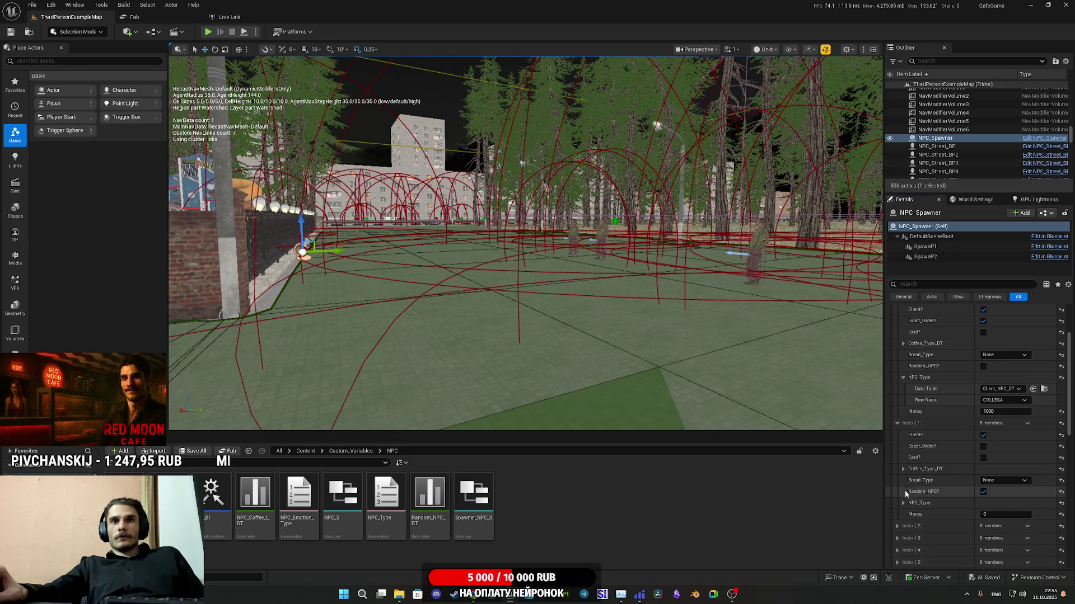
{"action": "left_click", "coordinate": [897, 423]}
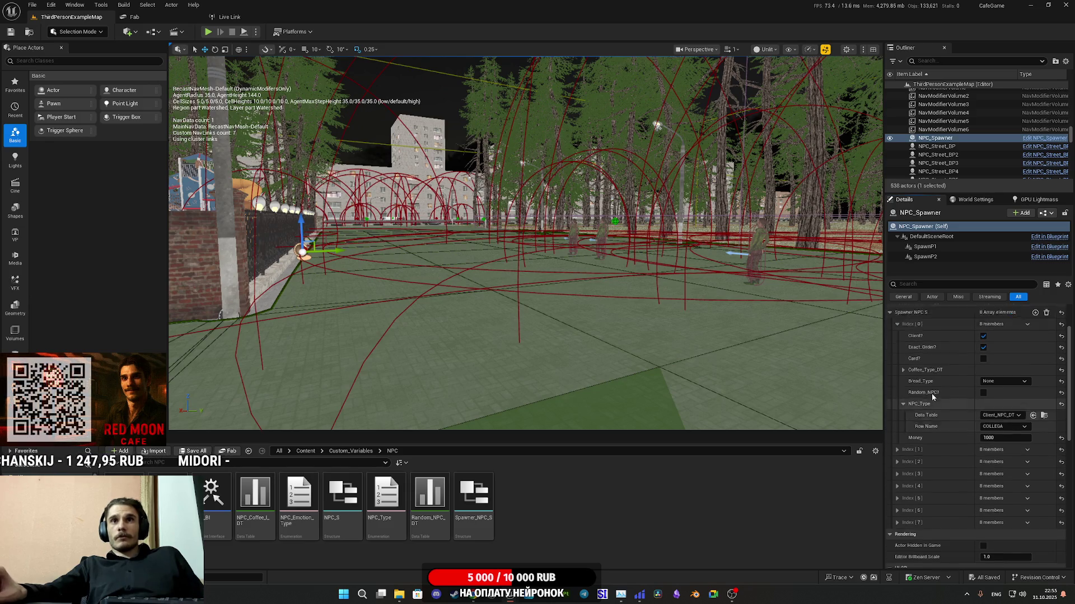
{"action": "scroll", "coordinate": [931, 394], "scroll_direction": "up", "scroll_amount": 3}
{"action": "scroll", "coordinate": [934, 417], "scroll_direction": "up", "scroll_amount": 1}
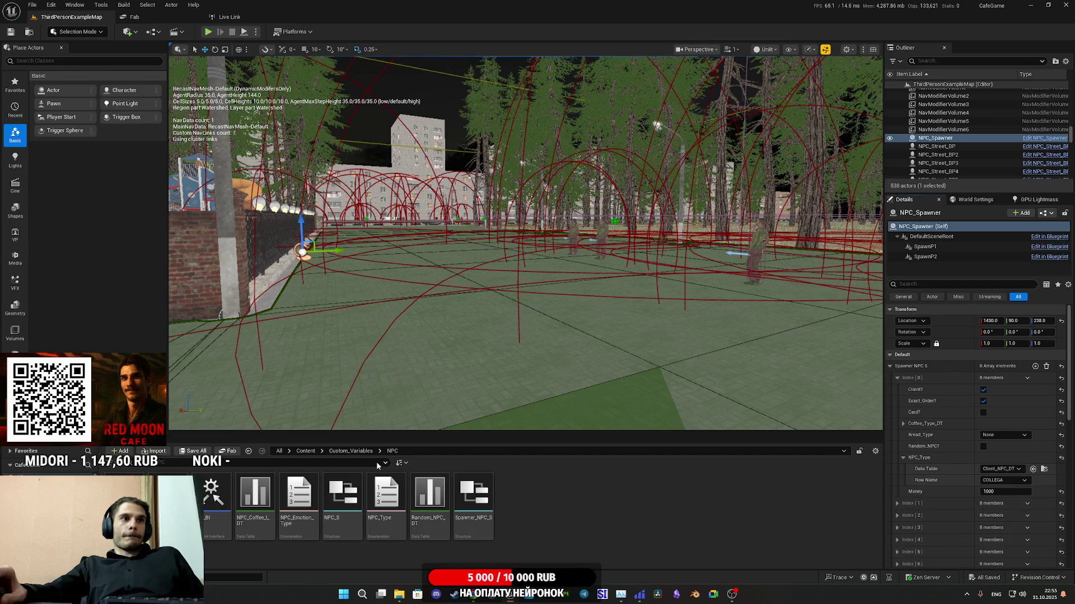
Step: Show the Custom_Variables folder, select street NPC NPC_Street_BP27, and open its NPC_Street_BP blueprint
{"action": "left_click", "coordinate": [351, 450]}
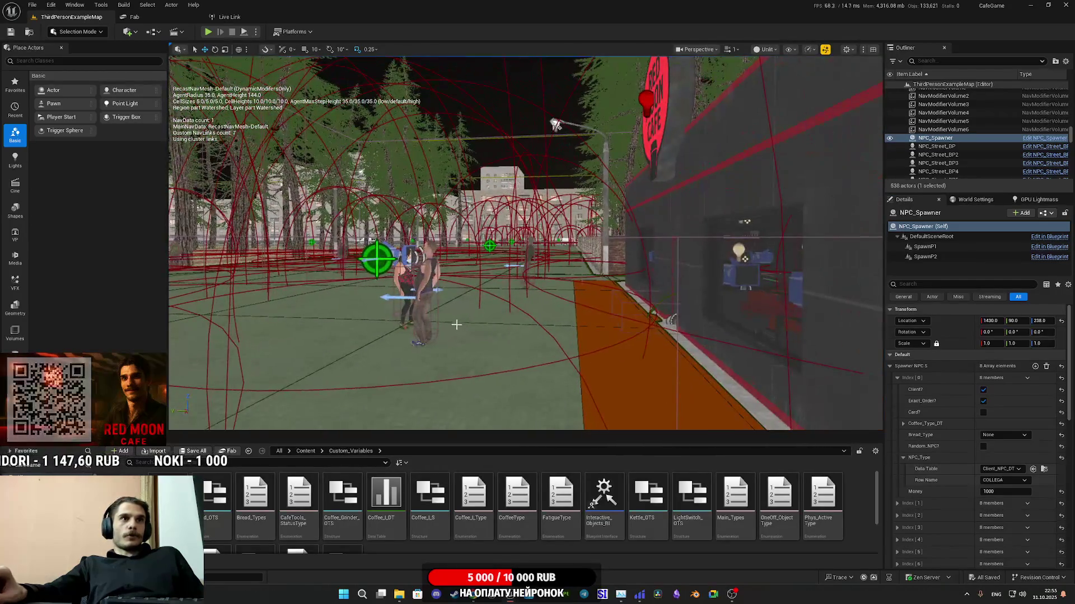
{"action": "left_click", "coordinate": [421, 292]}
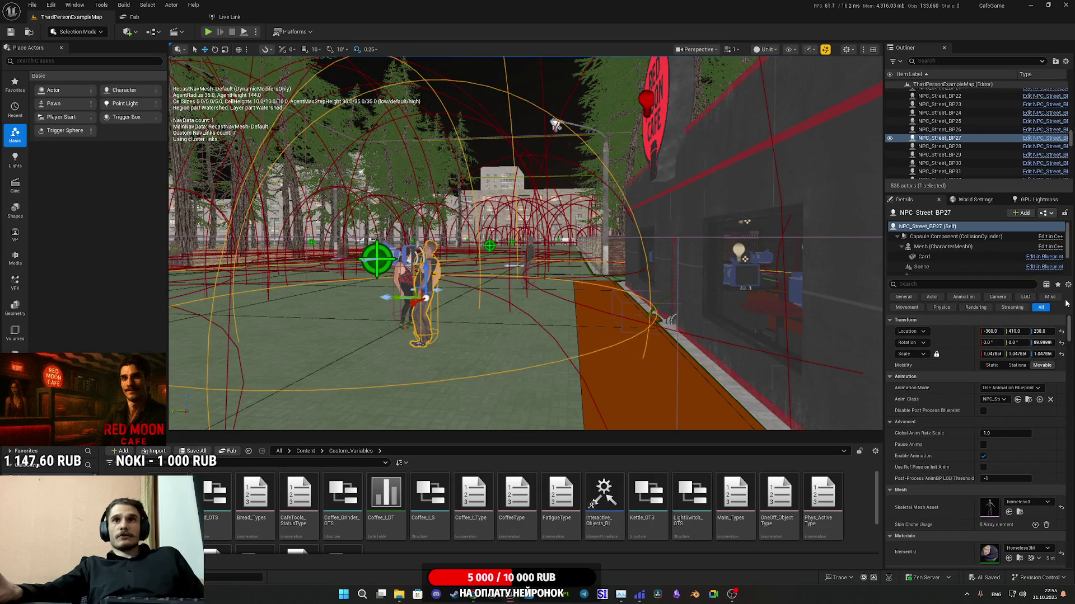
{"action": "left_click", "coordinate": [1046, 213]}
{"action": "left_click", "coordinate": [1005, 237]}
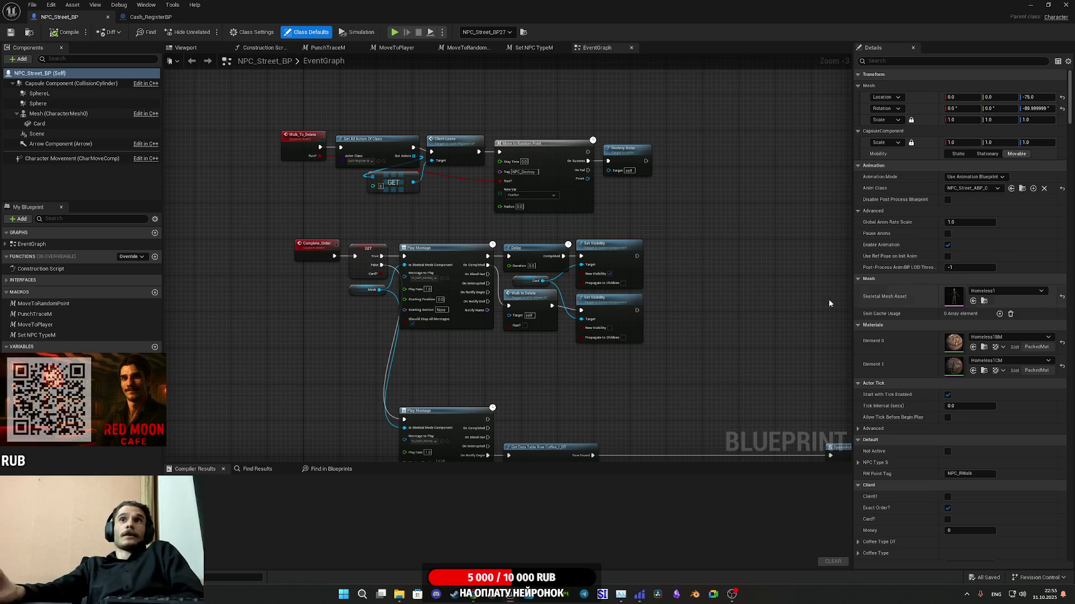
Step: Switch to the Set NPC TypeM macro graph and center its Inputs and Branch nodes
{"action": "left_click_drag", "start_coordinate": [345, 243], "coordinate": [468, 289]}
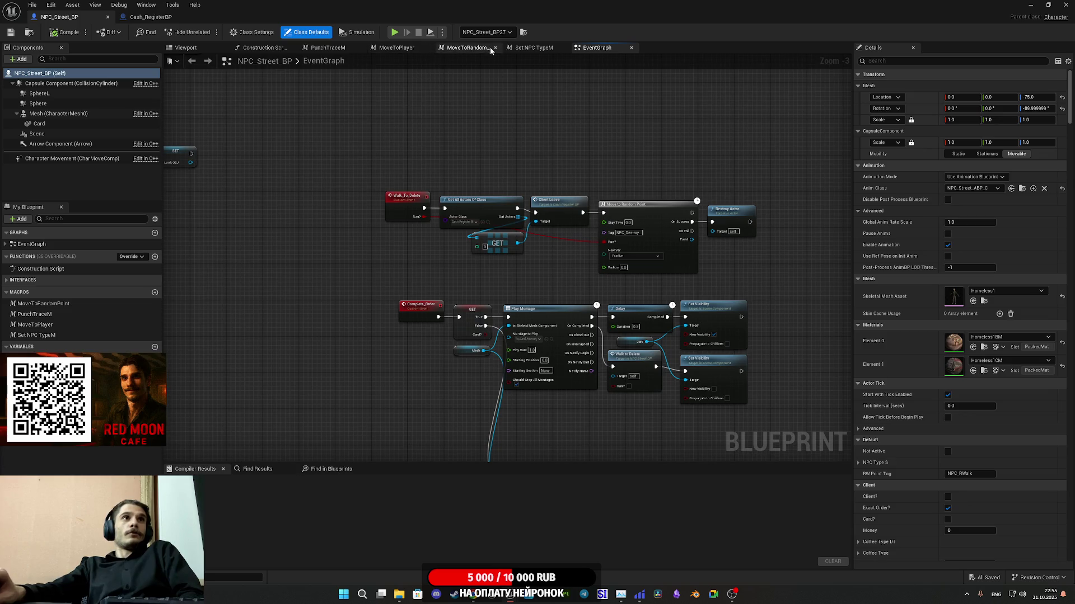
{"action": "left_click", "coordinate": [508, 48]}
{"action": "left_click_drag", "start_coordinate": [426, 86], "coordinate": [837, 235]}
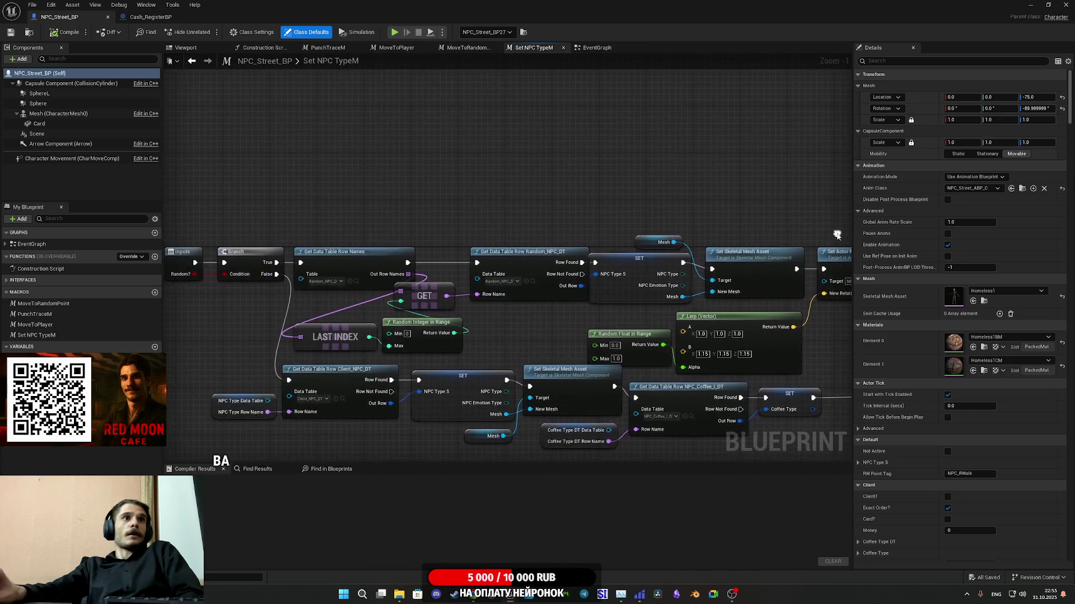
{"action": "left_click_drag", "start_coordinate": [546, 192], "coordinate": [720, 209]}
{"action": "scroll", "coordinate": [680, 352], "scroll_direction": "up", "scroll_amount": 1}
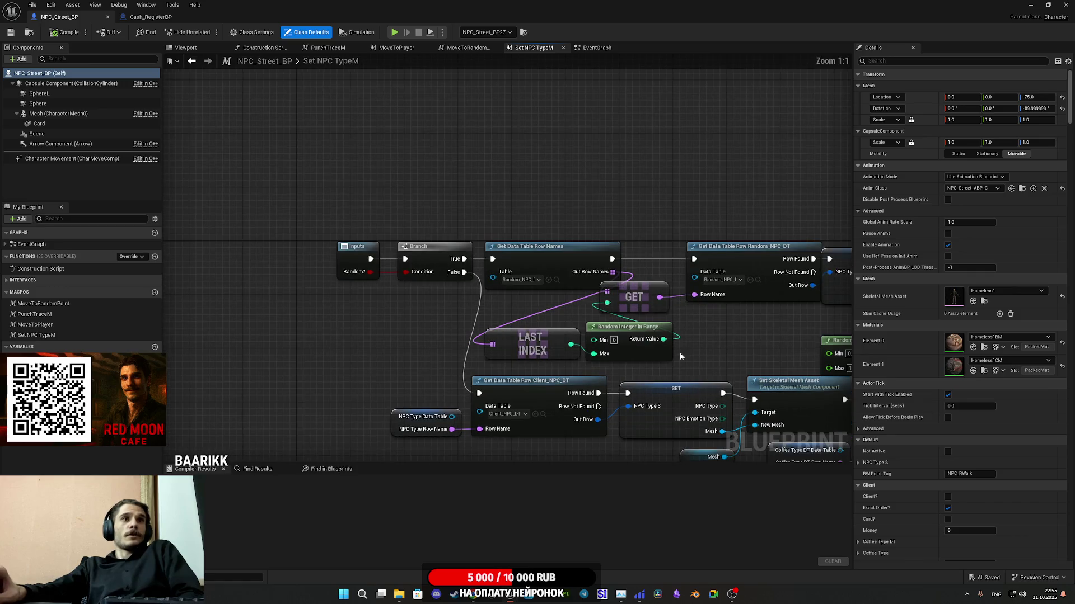
{"action": "left_click_drag", "start_coordinate": [728, 337], "coordinate": [684, 359]}
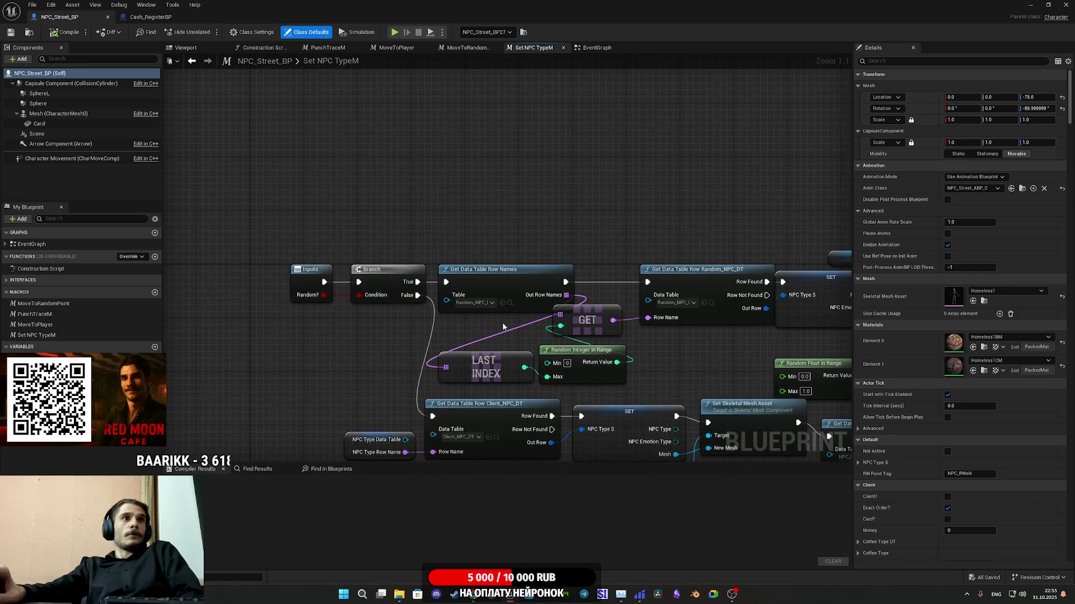
Step: Reposition the GET node and reveal the Bread Type and Outputs nodes
{"action": "left_click_drag", "start_coordinate": [464, 317], "coordinate": [389, 317]}
{"action": "left_click_drag", "start_coordinate": [517, 321], "coordinate": [535, 330]}
{"action": "left_click", "coordinate": [617, 367]}
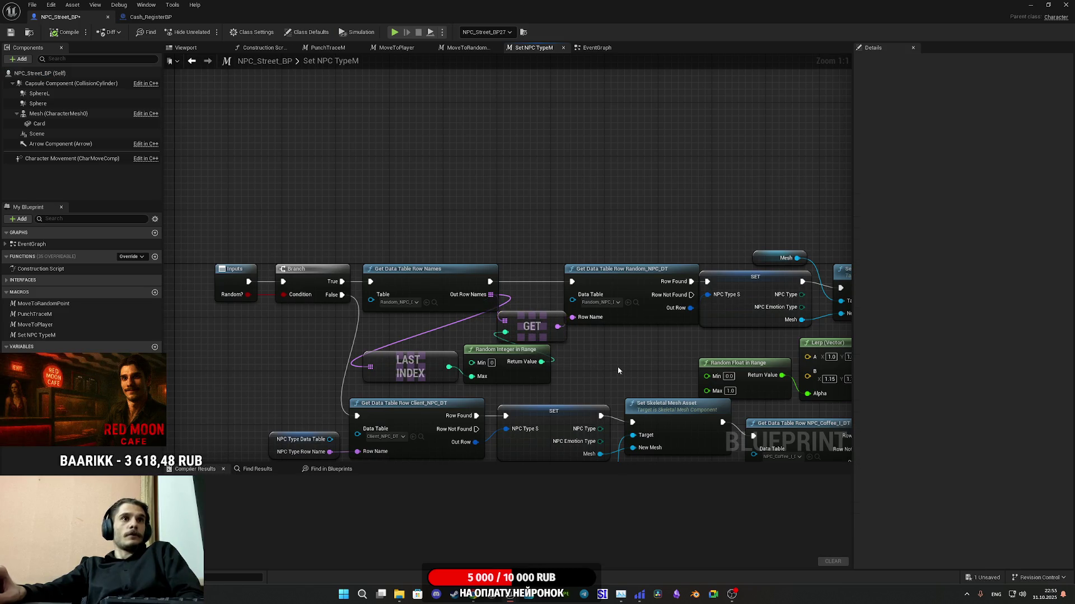
{"action": "left_click_drag", "start_coordinate": [617, 367], "coordinate": [592, 341]}
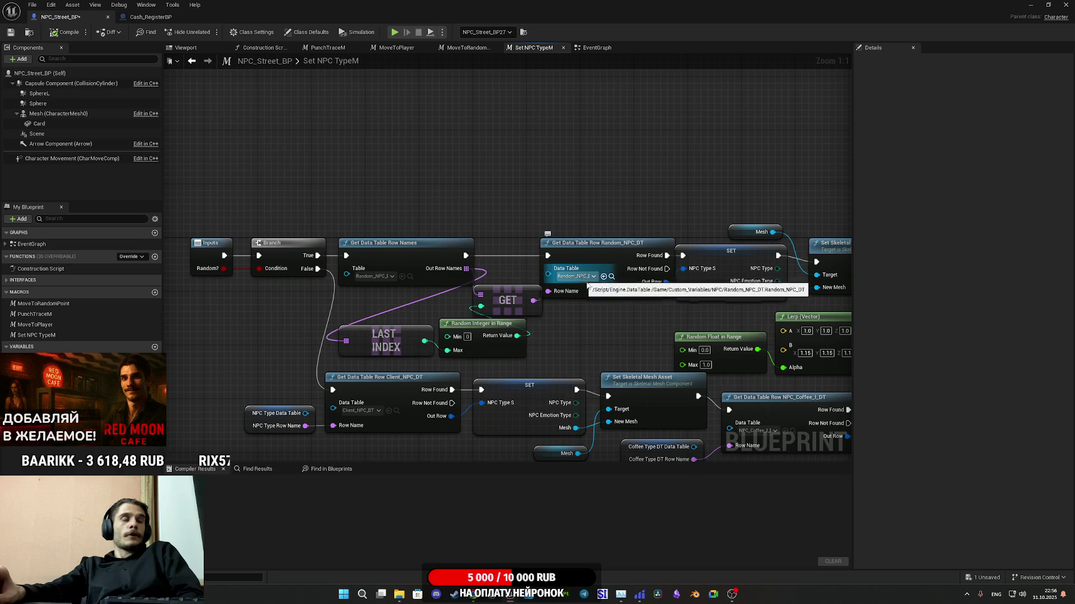
{"action": "left_click_drag", "start_coordinate": [616, 324], "coordinate": [202, 325]}
{"action": "mouse_move", "coordinate": [503, 425]}
{"action": "left_mouse_down"}
{"action": "mouse_move", "coordinate": [429, 266]}
{"action": "mouse_move", "coordinate": [287, 266]}
{"action": "left_mouse_up"}
{"action": "mouse_move", "coordinate": [604, 243]}
{"action": "left_mouse_down"}
{"action": "mouse_move", "coordinate": [604, 218]}
{"action": "mouse_move", "coordinate": [547, 192]}
{"action": "mouse_move", "coordinate": [569, 194]}
{"action": "left_mouse_up"}
Step: Nudge the SET node and shift the GET, LAST INDEX and Random Integer nodes left
{"action": "left_click_drag", "start_coordinate": [495, 282], "coordinate": [509, 285]}
{"action": "left_click", "coordinate": [460, 310]}
{"action": "mouse_move", "coordinate": [460, 310]}
{"action": "left_mouse_down"}
{"action": "mouse_move", "coordinate": [439, 311]}
{"action": "mouse_move", "coordinate": [613, 319]}
{"action": "left_mouse_up"}
{"action": "left_click_drag", "start_coordinate": [473, 356], "coordinate": [340, 325]}
{"action": "left_click_drag", "start_coordinate": [434, 315], "coordinate": [420, 315]}
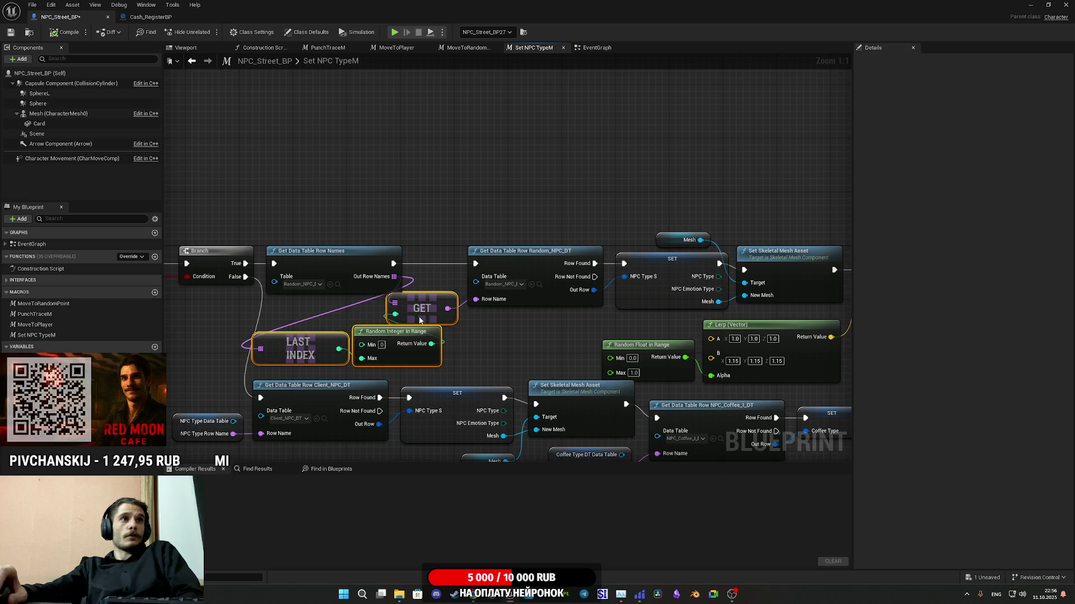
{"action": "left_click", "coordinate": [496, 333]}
{"action": "left_click_drag", "start_coordinate": [496, 334], "coordinate": [482, 338]}
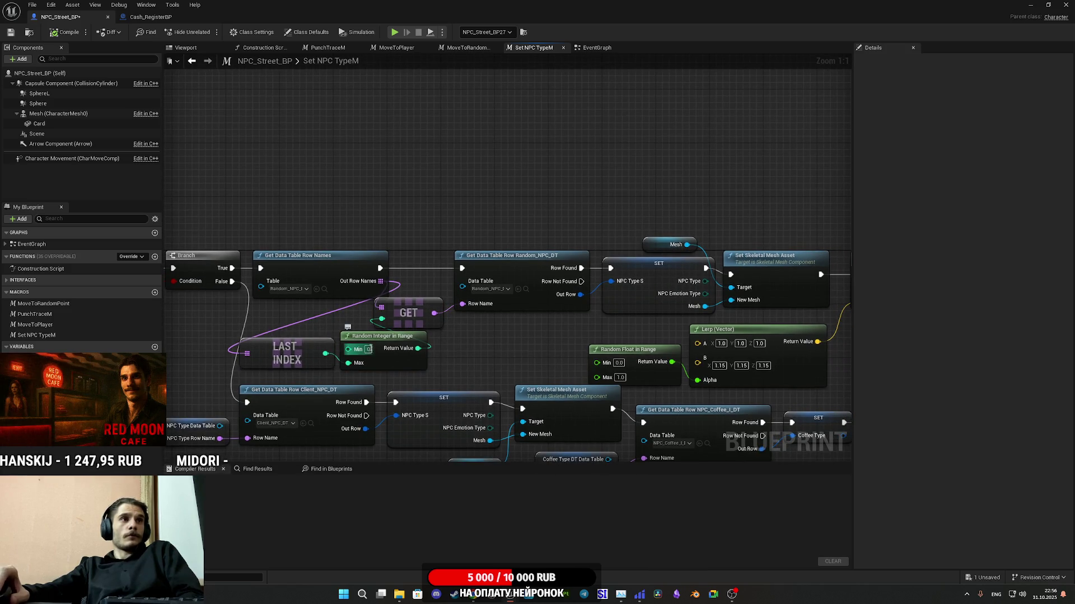
Step: Clear space above the mesh-setting nodes and search the executable actions for 'print'
{"action": "left_click", "coordinate": [295, 358]}
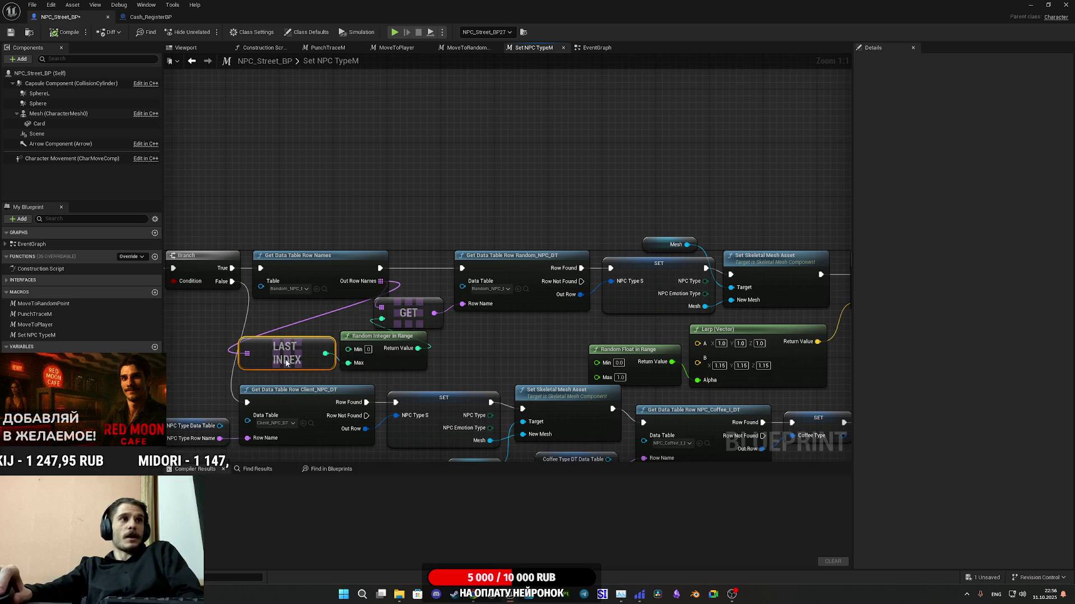
{"action": "left_click_drag", "start_coordinate": [486, 366], "coordinate": [520, 352]}
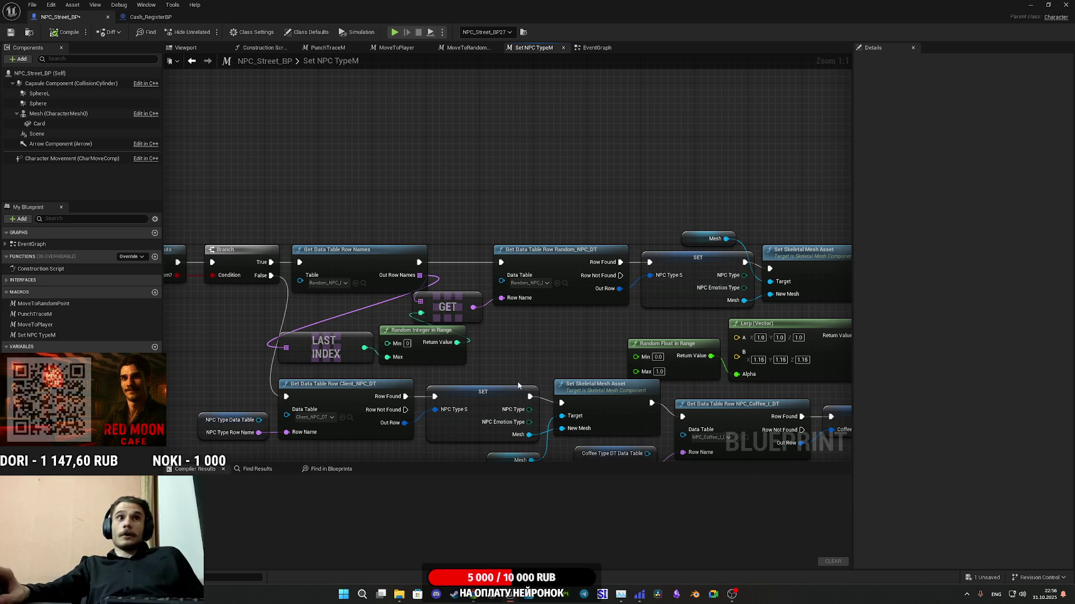
{"action": "mouse_move", "coordinate": [555, 341]}
{"action": "left_mouse_down"}
{"action": "mouse_move", "coordinate": [523, 338]}
{"action": "mouse_move", "coordinate": [513, 270]}
{"action": "mouse_move", "coordinate": [582, 243]}
{"action": "mouse_move", "coordinate": [644, 271]}
{"action": "mouse_move", "coordinate": [417, 362]}
{"action": "mouse_move", "coordinate": [479, 376]}
{"action": "mouse_move", "coordinate": [478, 386]}
{"action": "left_mouse_up"}
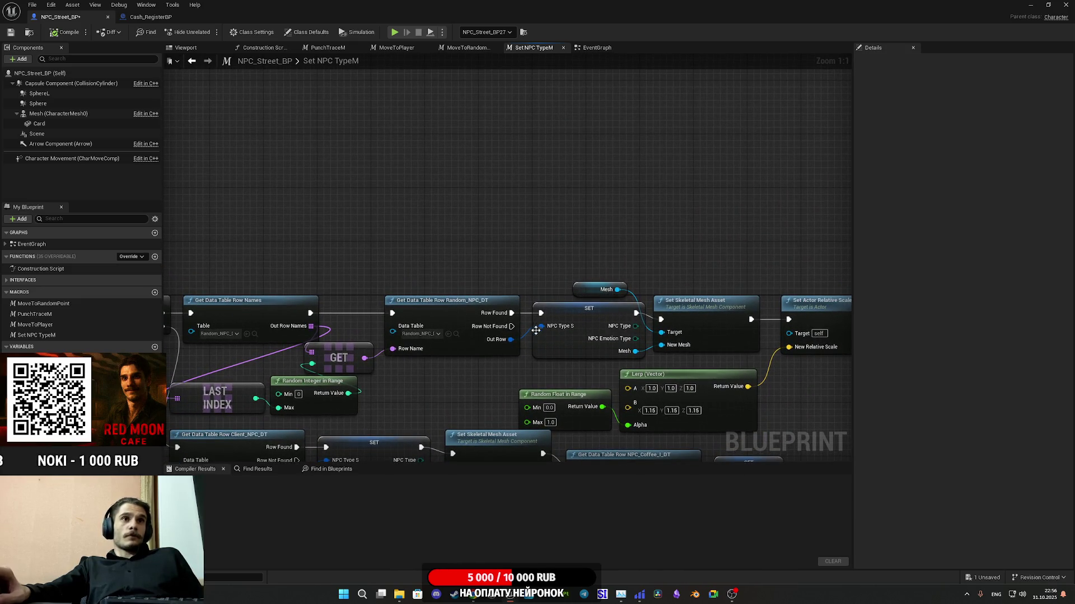
{"action": "mouse_move", "coordinate": [553, 274]}
{"action": "left_mouse_down"}
{"action": "mouse_move", "coordinate": [521, 274]}
{"action": "mouse_move", "coordinate": [714, 268]}
{"action": "mouse_move", "coordinate": [694, 255]}
{"action": "mouse_move", "coordinate": [582, 248]}
{"action": "left_mouse_up"}
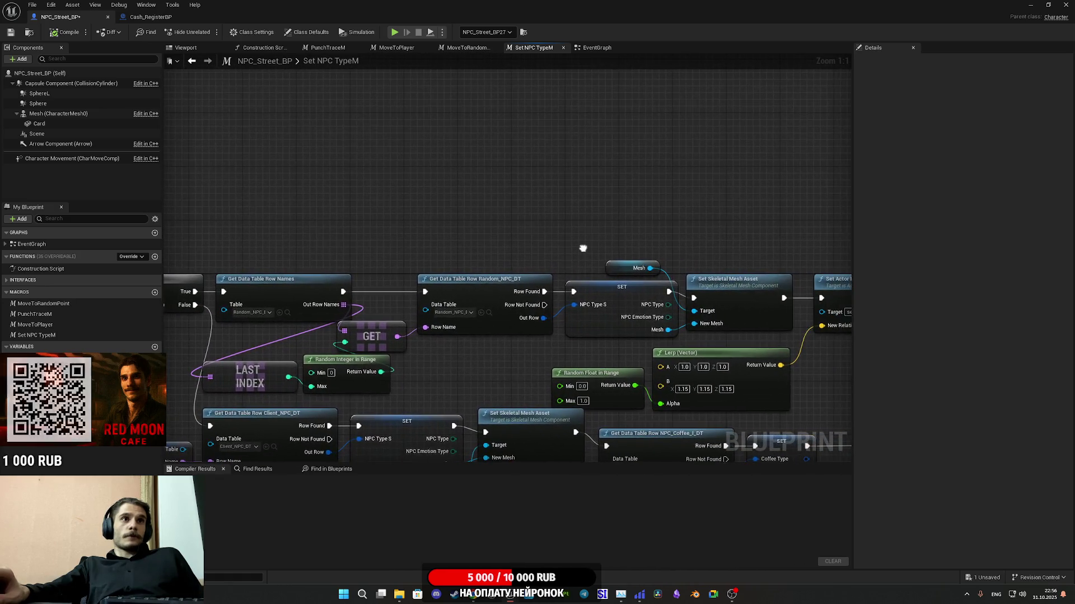
{"action": "mouse_move", "coordinate": [652, 270]}
{"action": "left_mouse_down"}
{"action": "mouse_move", "coordinate": [505, 286]}
{"action": "mouse_move", "coordinate": [510, 214]}
{"action": "left_mouse_up"}
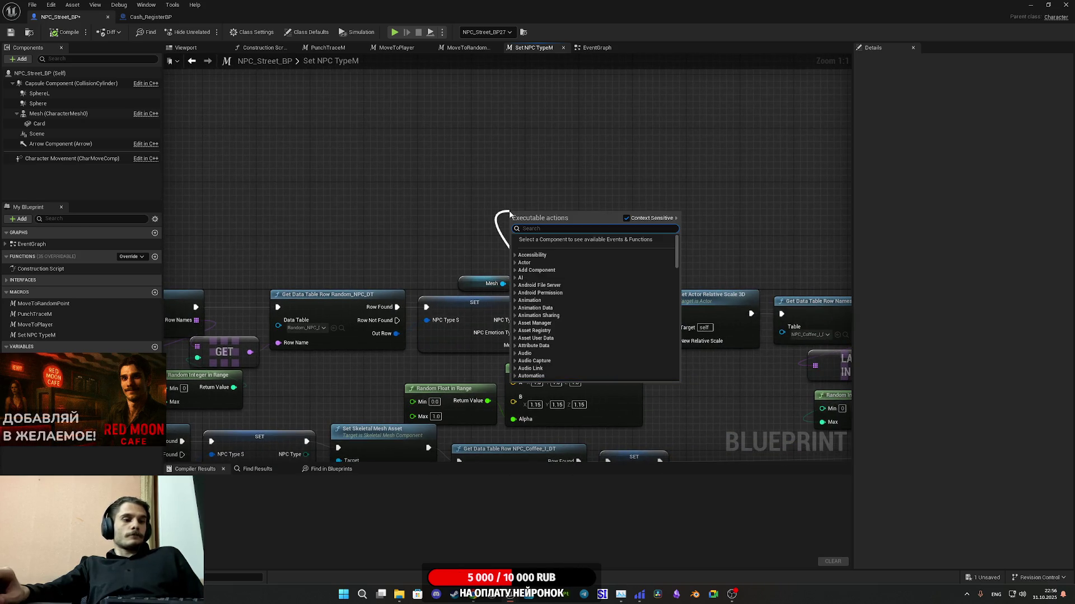
{"action": "type", "text": "print"}
Step: Add a Print String node fed by Random Integer in Range's Return Value
{"action": "left_click", "coordinate": [553, 248]}
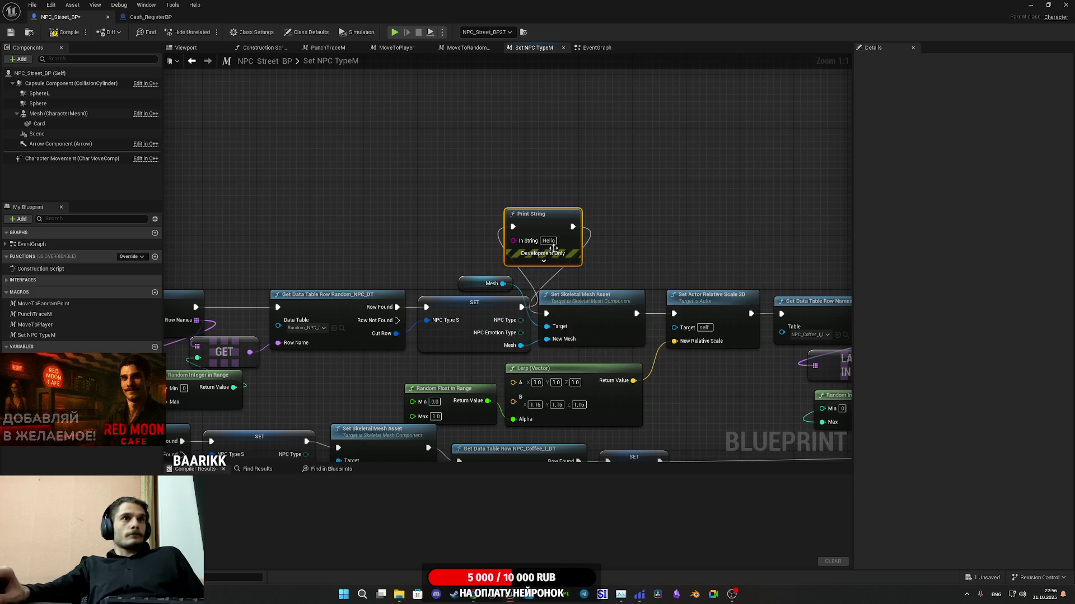
{"action": "mouse_move", "coordinate": [245, 276]}
{"action": "left_mouse_down"}
{"action": "mouse_move", "coordinate": [441, 270]}
{"action": "mouse_move", "coordinate": [381, 254]}
{"action": "left_mouse_up"}
{"action": "left_click_drag", "start_coordinate": [386, 366], "coordinate": [664, 218]}
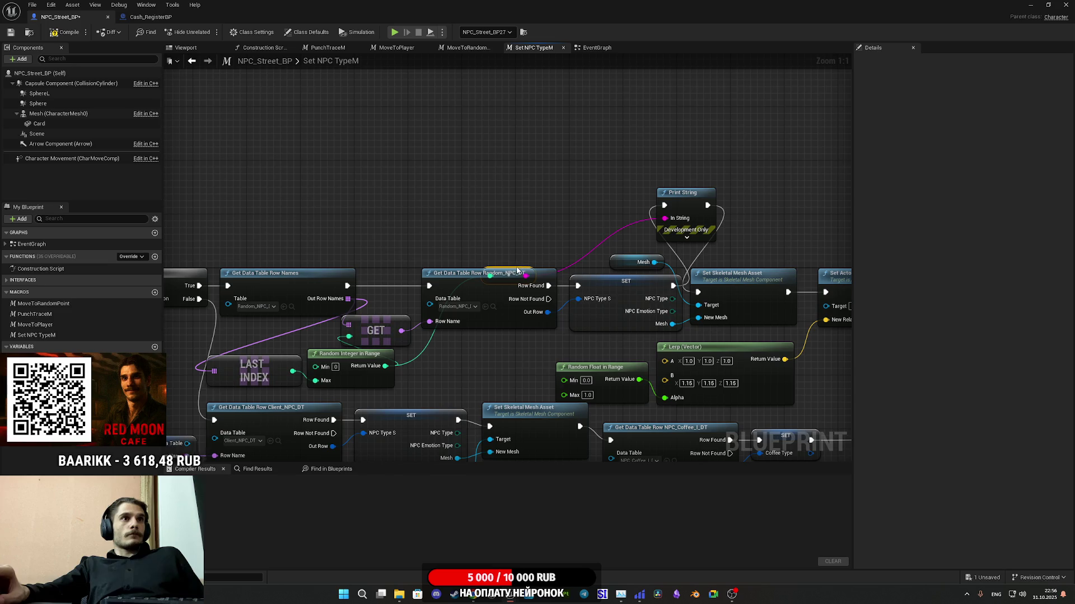
{"action": "mouse_move", "coordinate": [516, 269]}
{"action": "left_mouse_down"}
{"action": "mouse_move", "coordinate": [541, 236]}
{"action": "mouse_move", "coordinate": [621, 208]}
{"action": "mouse_move", "coordinate": [627, 217]}
{"action": "left_mouse_up"}
Step: Compile and save NPC_Street_BP
{"action": "left_click", "coordinate": [66, 31]}
{"action": "left_click", "coordinate": [8, 33]}
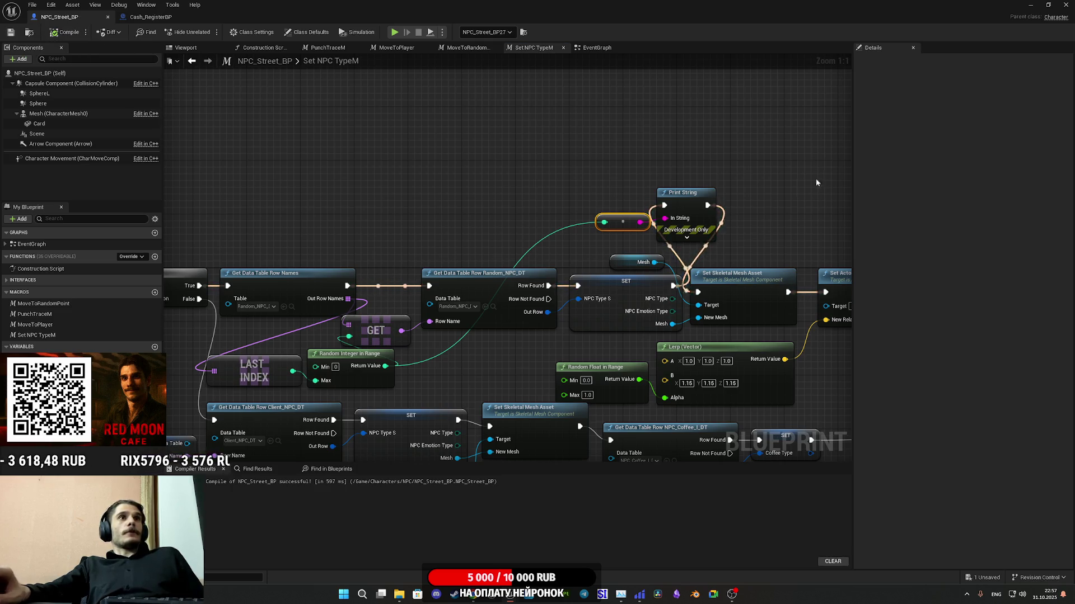
{"action": "left_click", "coordinate": [1030, 4]}
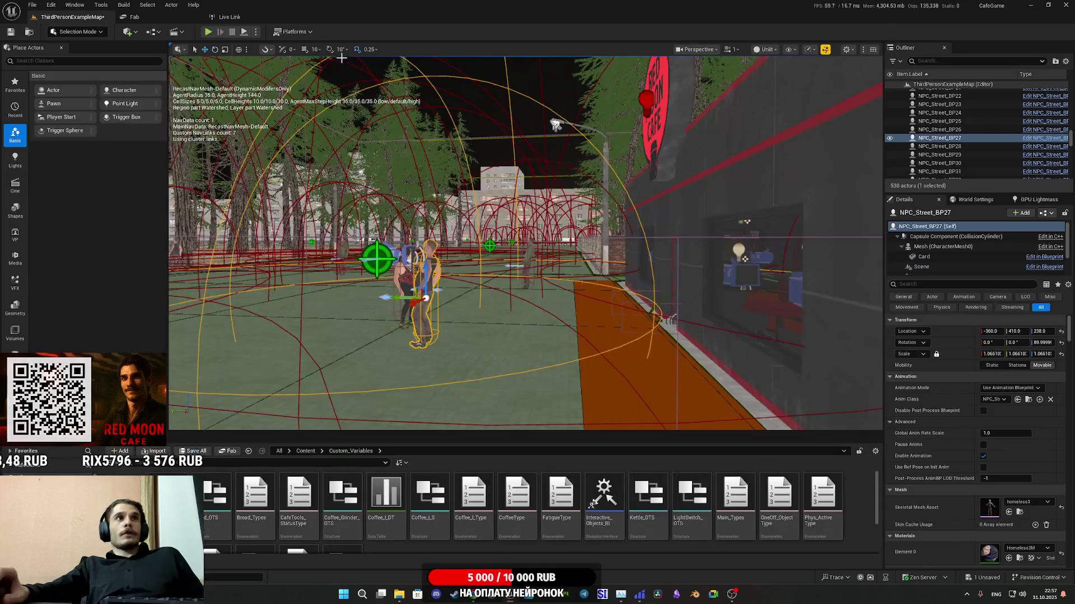
Step: Run a play-in-editor test, walking toward the café doorway while switching between game and editor
{"action": "left_click", "coordinate": [208, 32]}
{"action": "key", "text": "F11"}
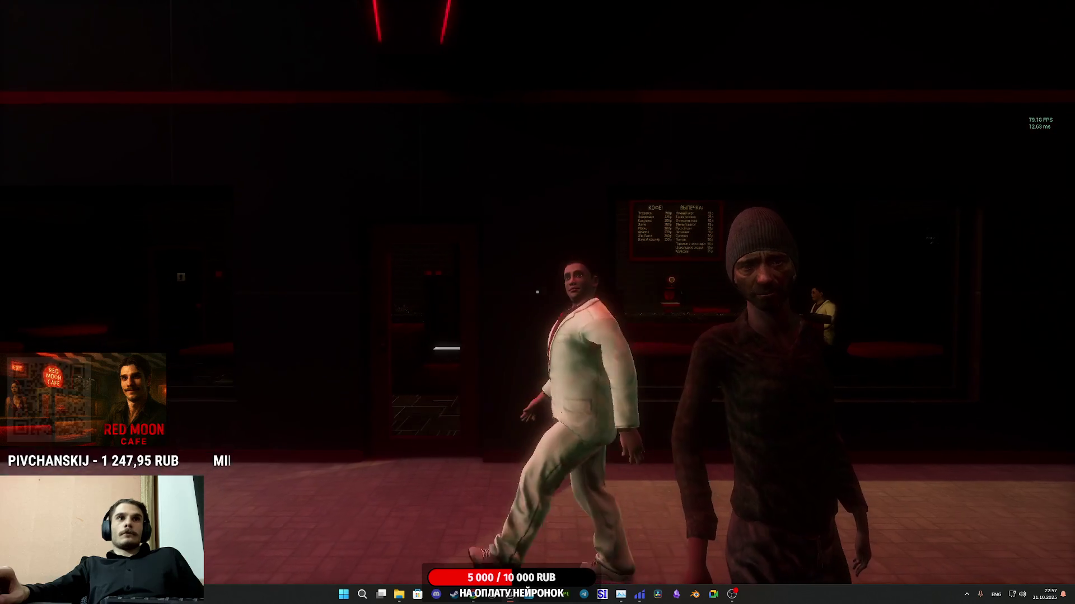
{"action": "key", "text": "w"}
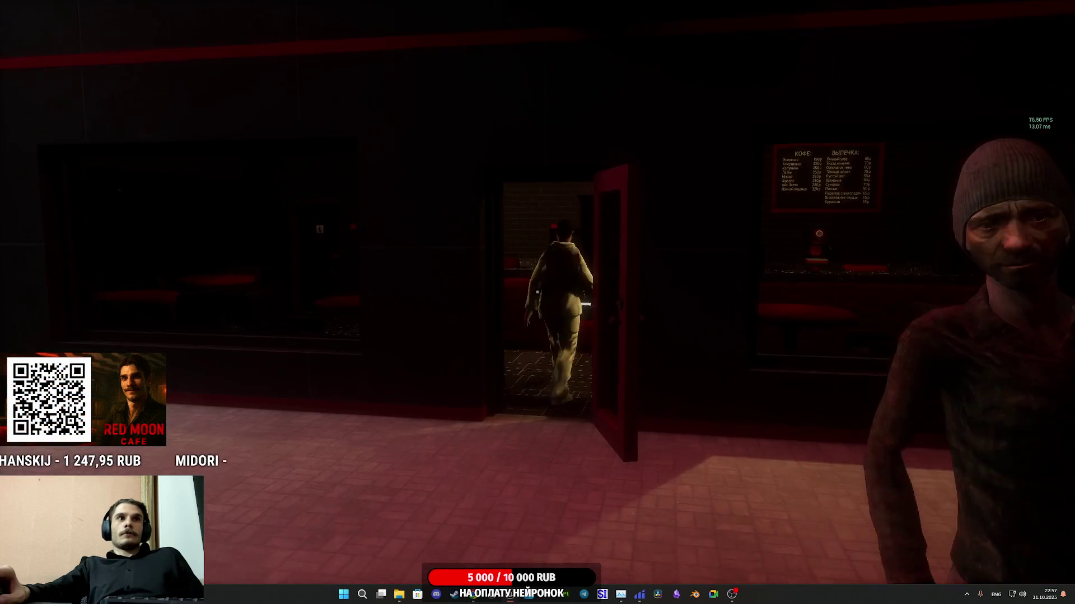
{"action": "key", "text": "Escape"}
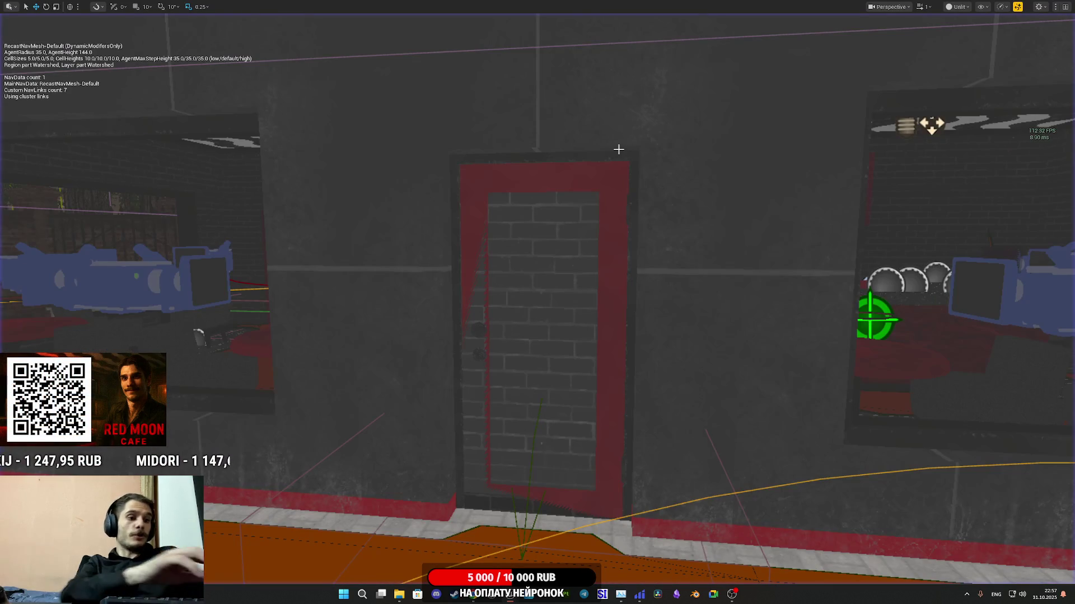
{"action": "key", "text": "alt+p"}
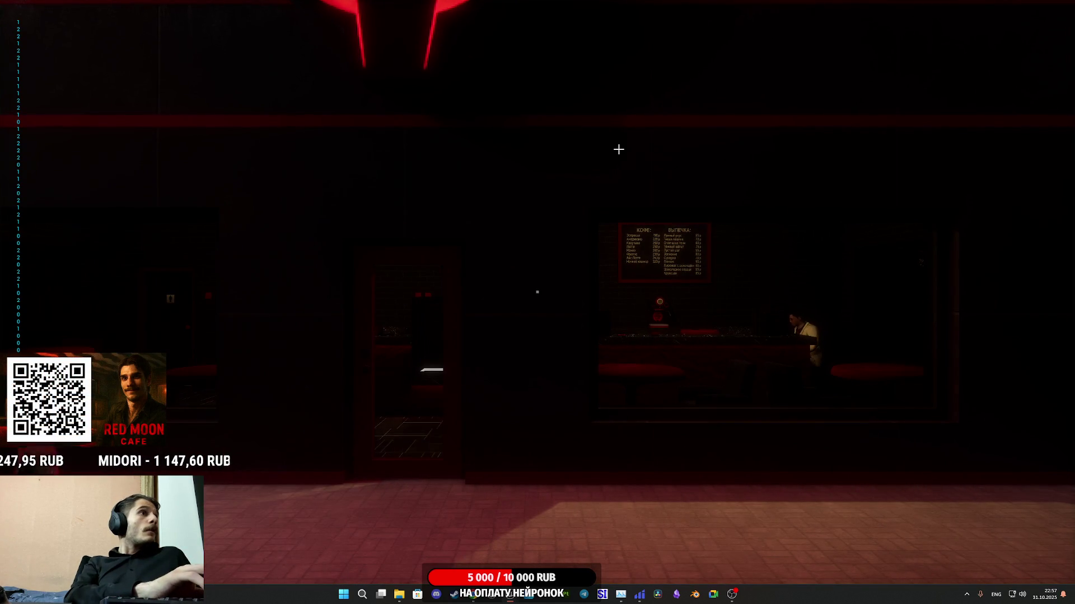
{"action": "key", "text": "Escape"}
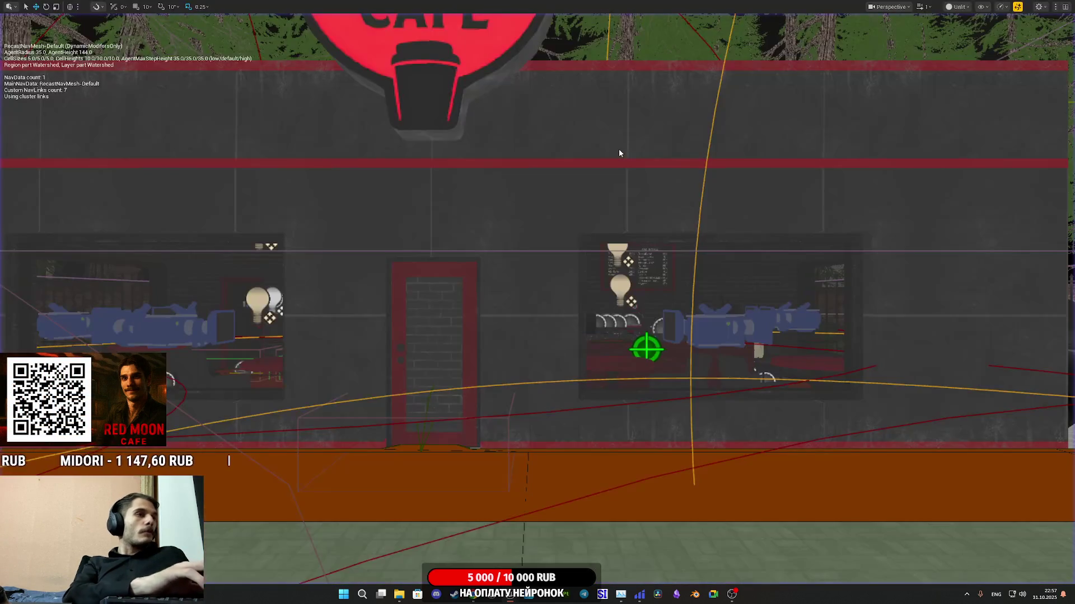
{"action": "key", "text": "alt+p"}
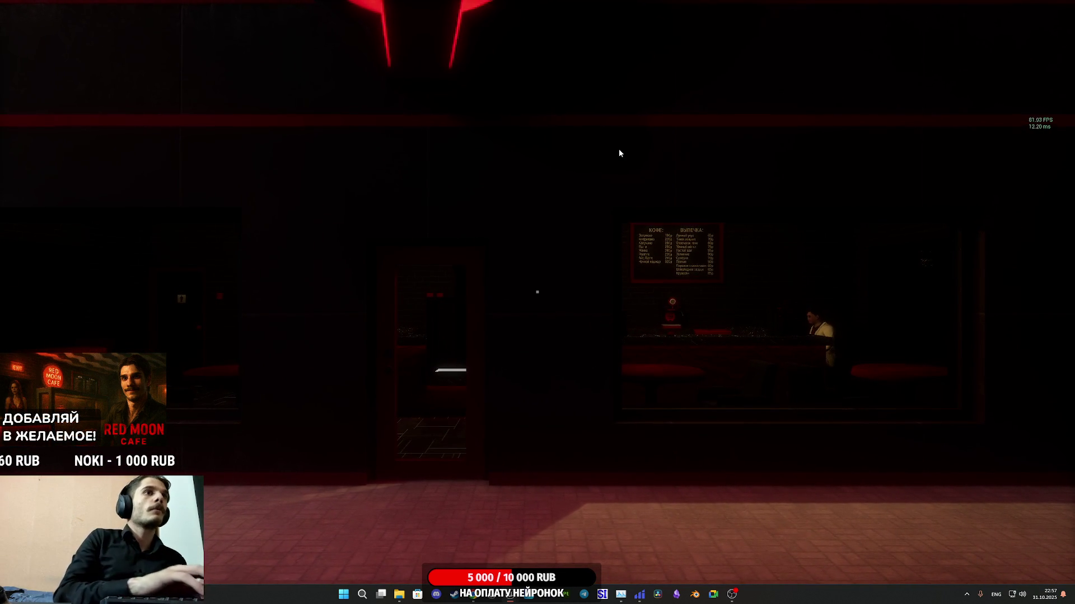
Step: Toggle ejection with F8, stop the session, and review the Set NPC TypeM node chain
{"action": "key", "text": "F8"}
{"action": "key", "text": "F8"}
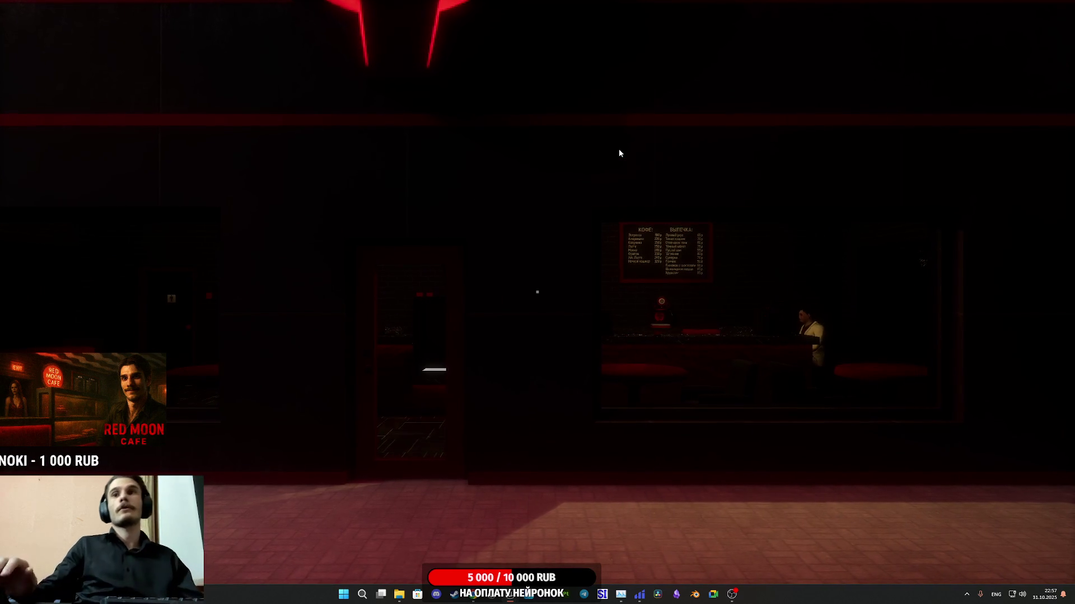
{"action": "key", "text": "F8"}
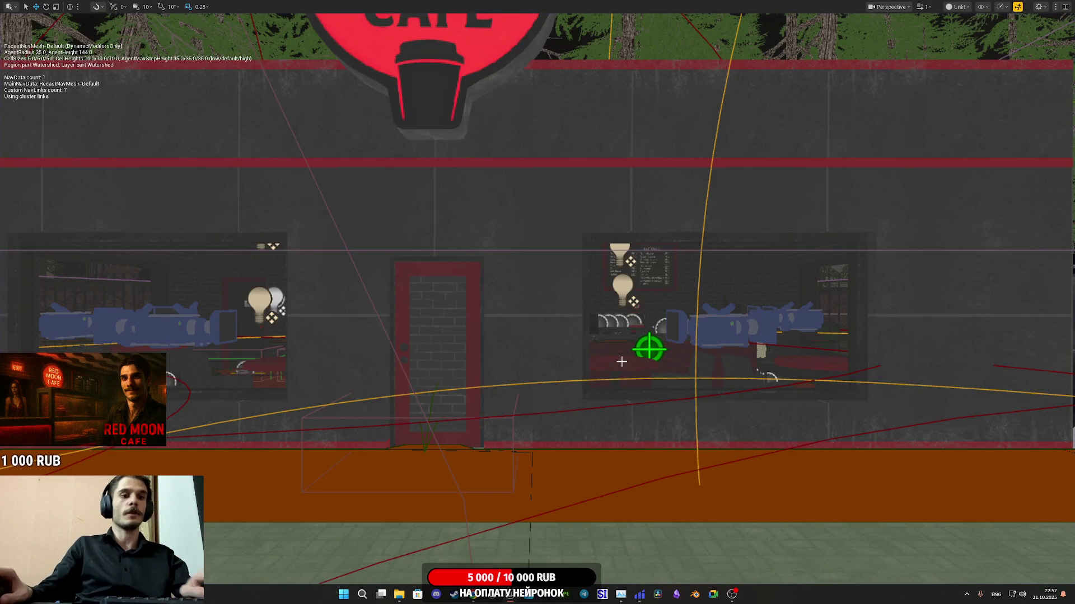
{"action": "key", "text": "Escape"}
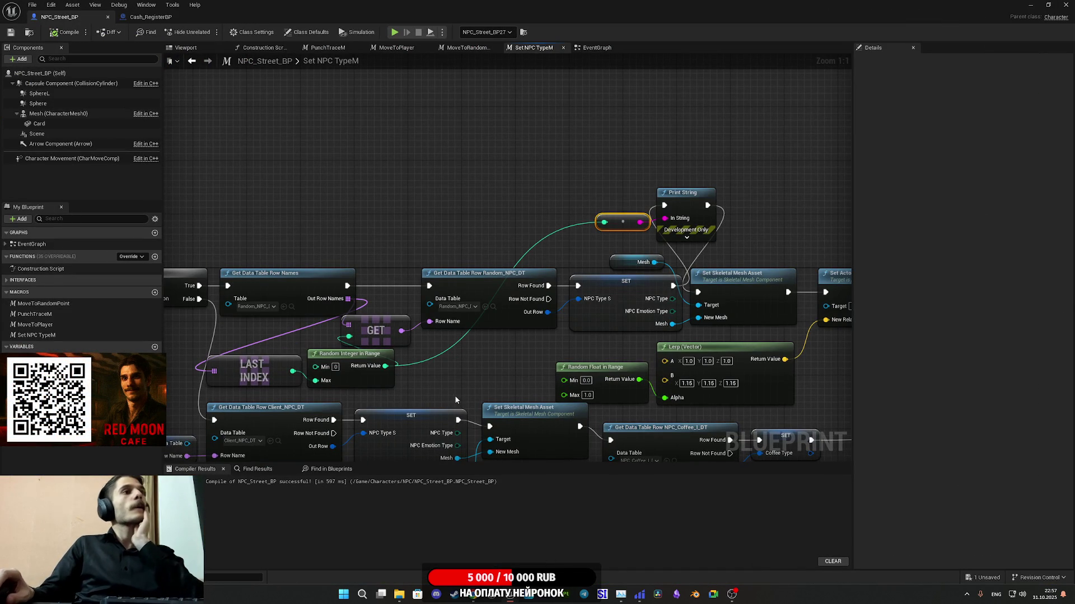
{"action": "left_click_drag", "start_coordinate": [455, 399], "coordinate": [545, 373]}
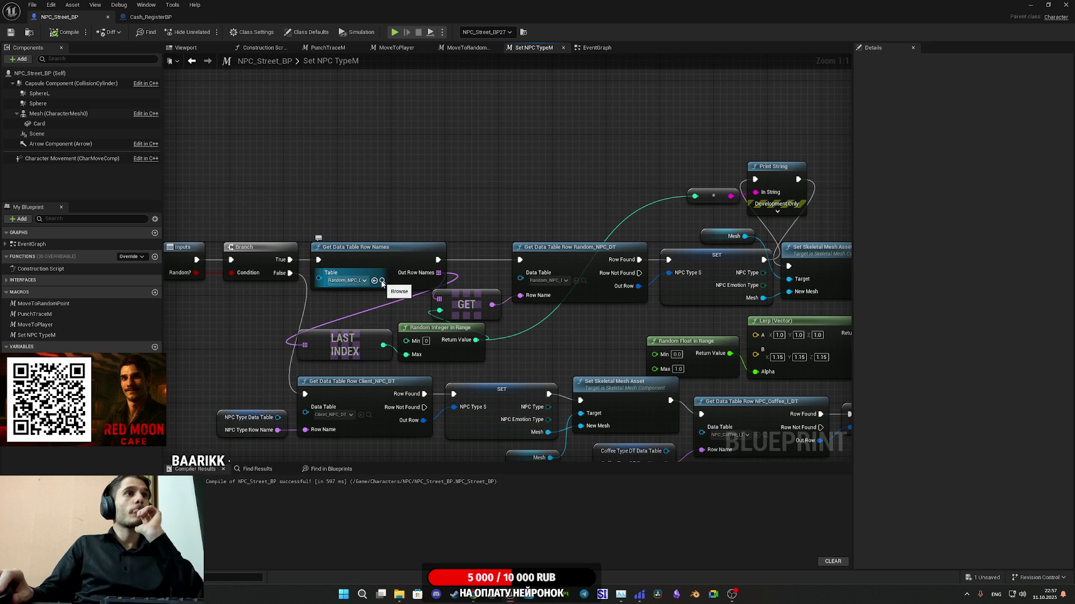
Step: Bring NPC_Street_BP's graph back and move Print String near the coffee-row nodes
{"action": "left_click", "coordinate": [1031, 5]}
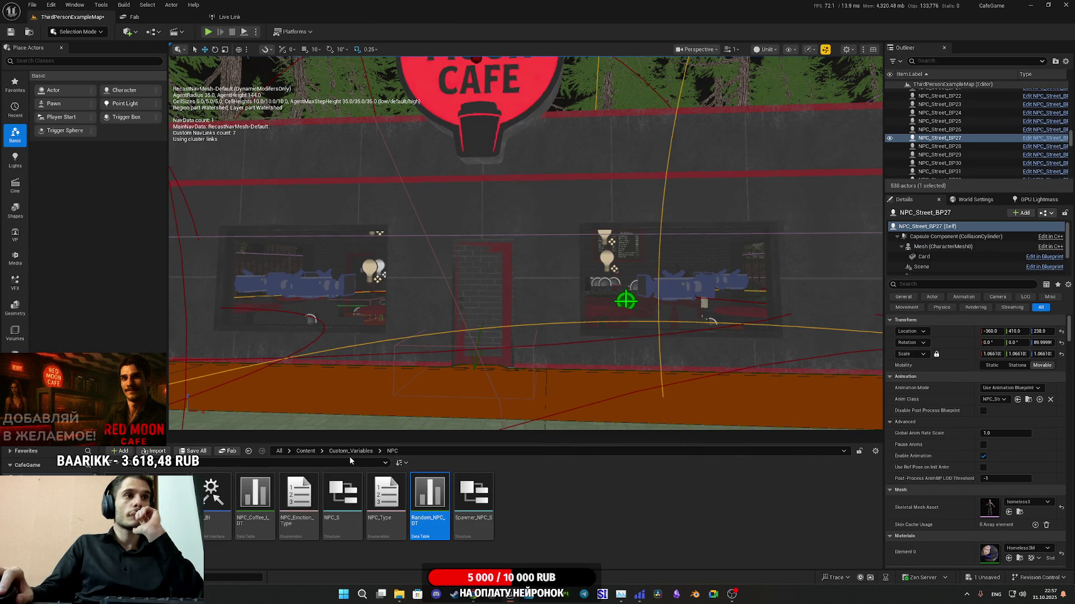
{"action": "mouse_move", "coordinate": [509, 594]}
{"action": "left_click", "coordinate": [549, 555]}
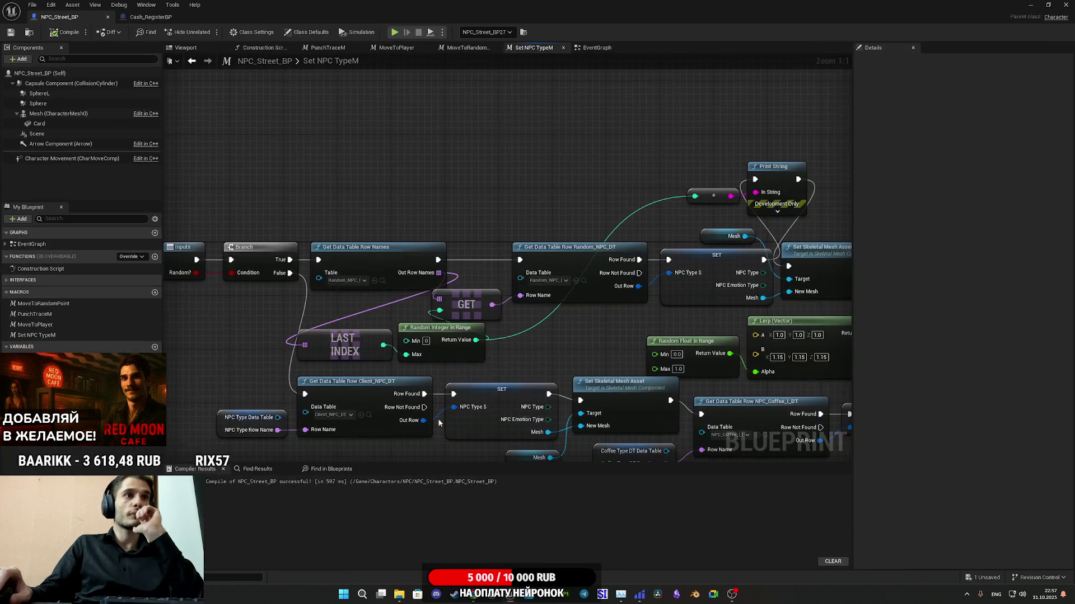
{"action": "left_click_drag", "start_coordinate": [610, 337], "coordinate": [366, 355]}
{"action": "mouse_move", "coordinate": [441, 238]}
{"action": "left_mouse_down"}
{"action": "mouse_move", "coordinate": [493, 221]}
{"action": "mouse_move", "coordinate": [659, 227]}
{"action": "mouse_move", "coordinate": [394, 220]}
{"action": "left_mouse_up"}
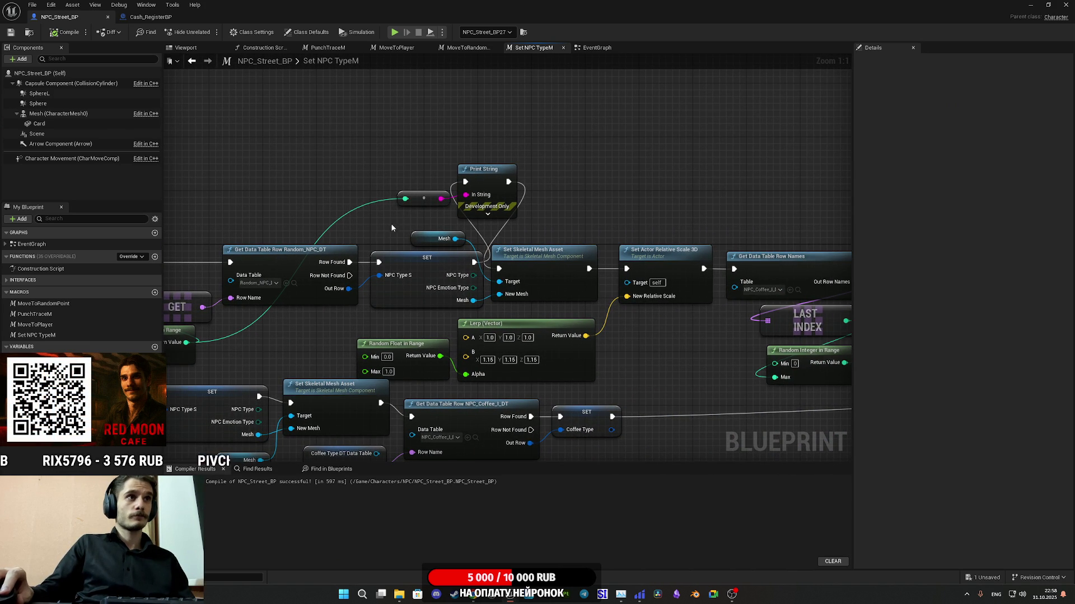
{"action": "left_click_drag", "start_coordinate": [310, 288], "coordinate": [436, 300]}
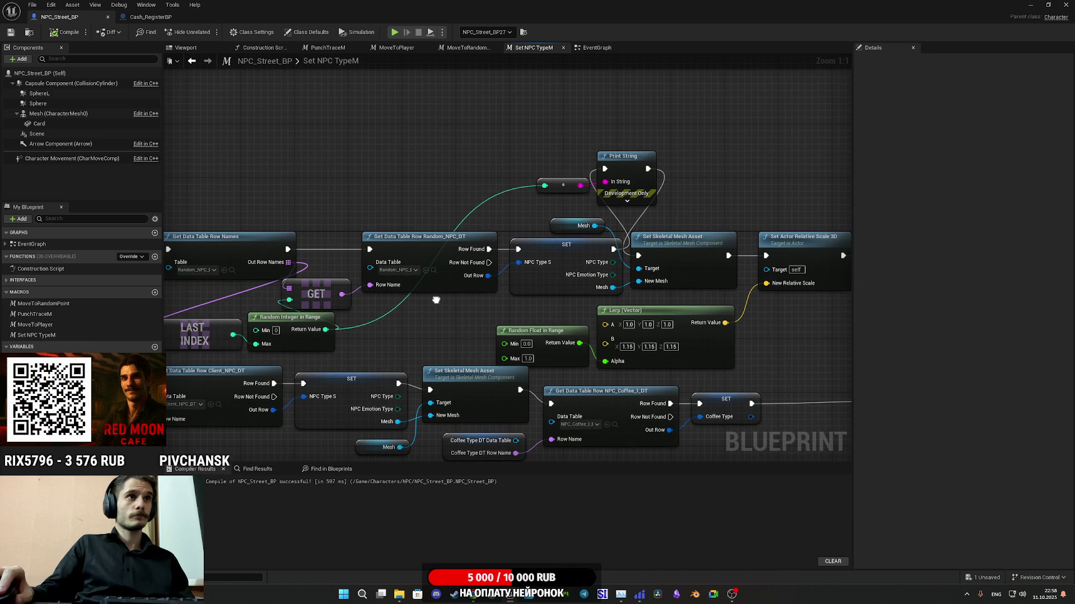
{"action": "left_click_drag", "start_coordinate": [535, 334], "coordinate": [167, 331]}
{"action": "left_click_drag", "start_coordinate": [251, 170], "coordinate": [425, 190]}
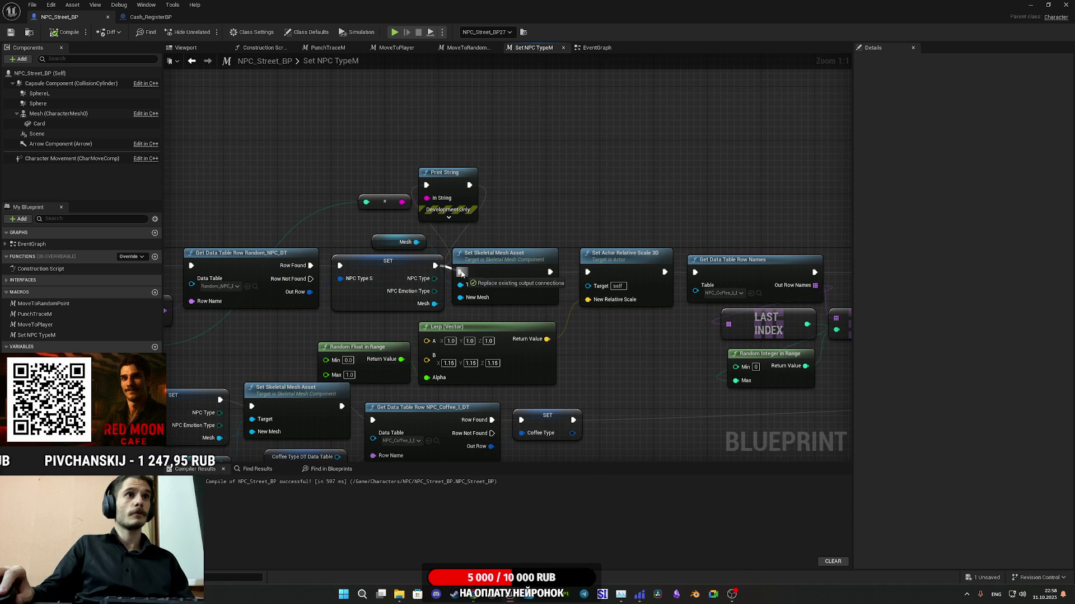
{"action": "mouse_move", "coordinate": [350, 163]}
{"action": "left_mouse_down"}
{"action": "mouse_move", "coordinate": [484, 224]}
{"action": "mouse_move", "coordinate": [817, 158]}
{"action": "mouse_move", "coordinate": [605, 201]}
{"action": "mouse_move", "coordinate": [465, 172]}
{"action": "left_mouse_up"}
{"action": "left_click_drag", "start_coordinate": [482, 233], "coordinate": [417, 205]}
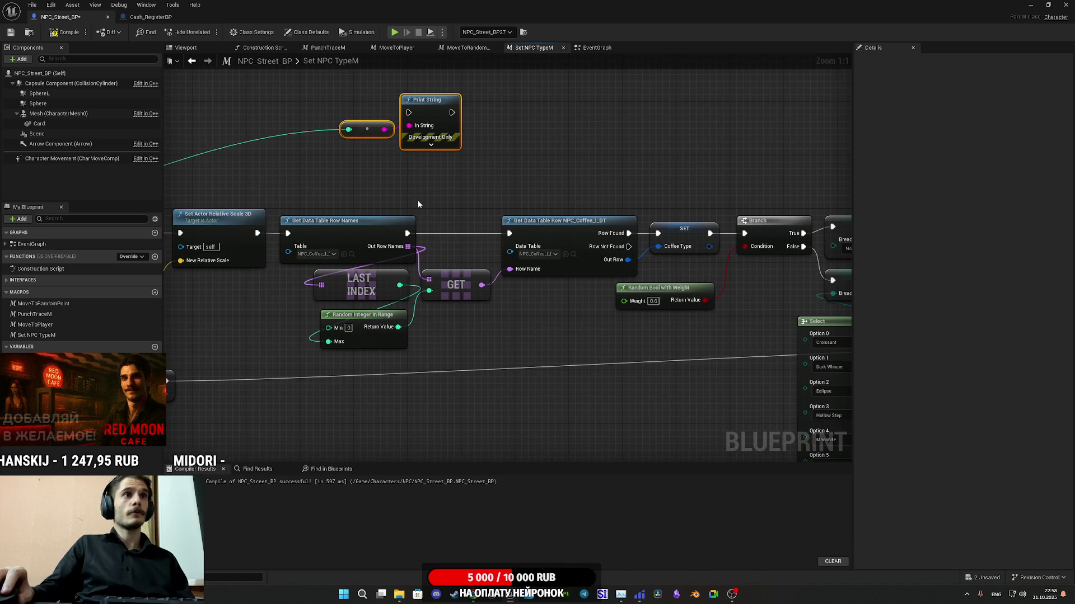
{"action": "left_click_drag", "start_coordinate": [572, 204], "coordinate": [514, 214]}
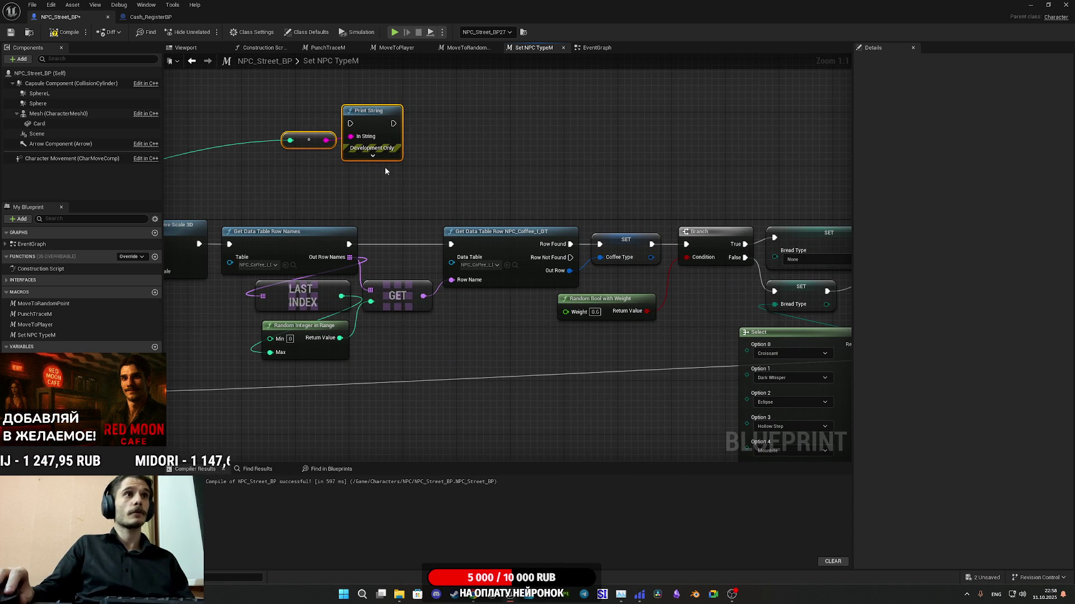
Step: Insert Print String before the Coffee Type SET, printing the coffee row's random index, then compile and save
{"action": "mouse_move", "coordinate": [350, 123]}
{"action": "left_mouse_down"}
{"action": "mouse_move", "coordinate": [604, 205]}
{"action": "mouse_move", "coordinate": [569, 244]}
{"action": "left_mouse_up"}
{"action": "left_click_drag", "start_coordinate": [391, 122], "coordinate": [600, 244]}
{"action": "left_click_drag", "start_coordinate": [600, 197], "coordinate": [698, 198]}
{"action": "left_click_drag", "start_coordinate": [478, 197], "coordinate": [379, 131]}
{"action": "left_click_drag", "start_coordinate": [485, 146], "coordinate": [633, 165]}
{"action": "mouse_move", "coordinate": [536, 166]}
{"action": "left_mouse_down"}
{"action": "mouse_move", "coordinate": [492, 300]}
{"action": "mouse_move", "coordinate": [438, 345]}
{"action": "mouse_move", "coordinate": [481, 314]}
{"action": "mouse_move", "coordinate": [439, 344]}
{"action": "mouse_move", "coordinate": [662, 316]}
{"action": "mouse_move", "coordinate": [254, 302]}
{"action": "mouse_move", "coordinate": [711, 307]}
{"action": "mouse_move", "coordinate": [539, 306]}
{"action": "mouse_move", "coordinate": [544, 296]}
{"action": "mouse_move", "coordinate": [420, 309]}
{"action": "left_mouse_up"}
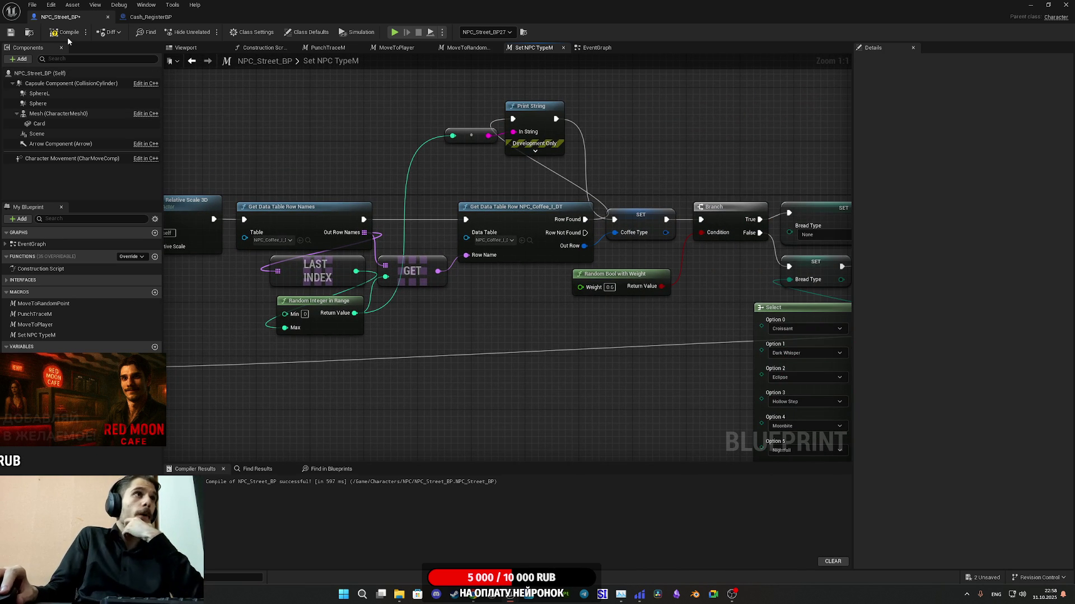
{"action": "left_click", "coordinate": [8, 33]}
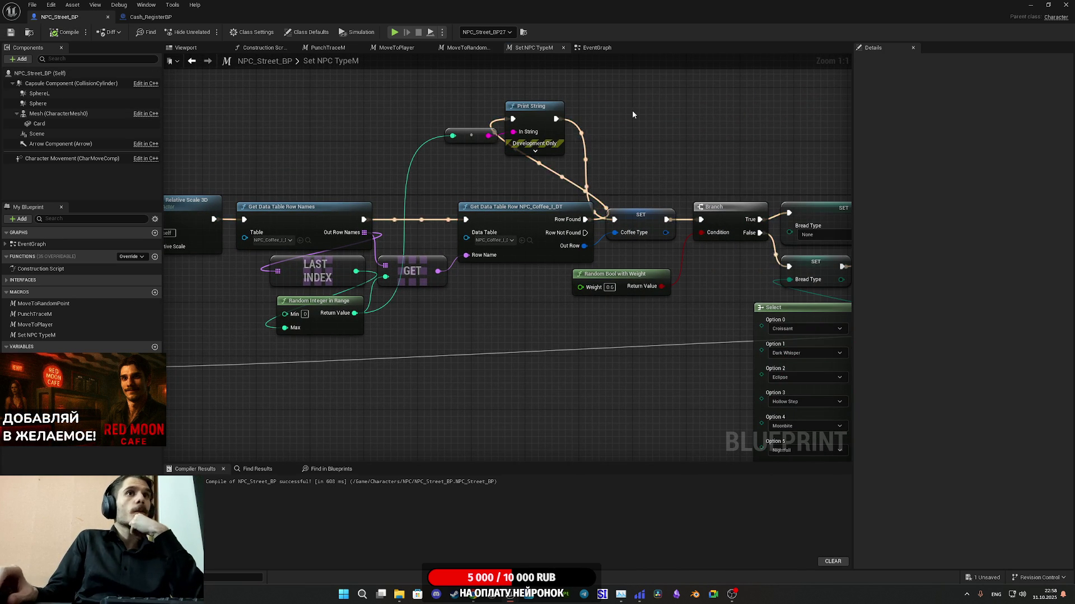
{"action": "left_click", "coordinate": [1029, 5]}
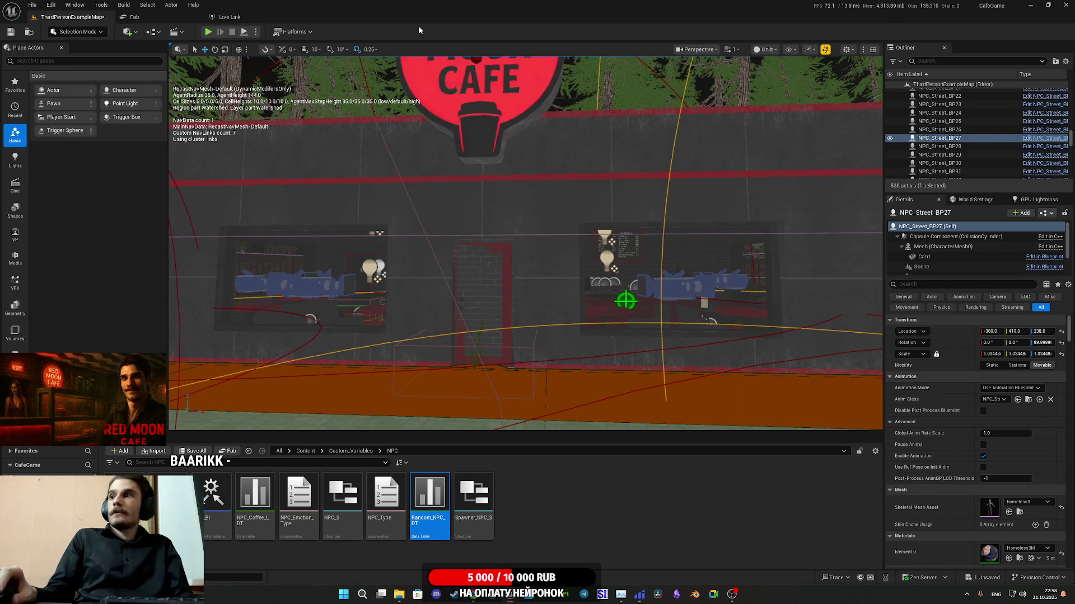
Step: Play-test the cafe level, ejecting with F8 to inspect the NPCs, then reopen the NPC_Street_BP graph
{"action": "left_click", "coordinate": [210, 32]}
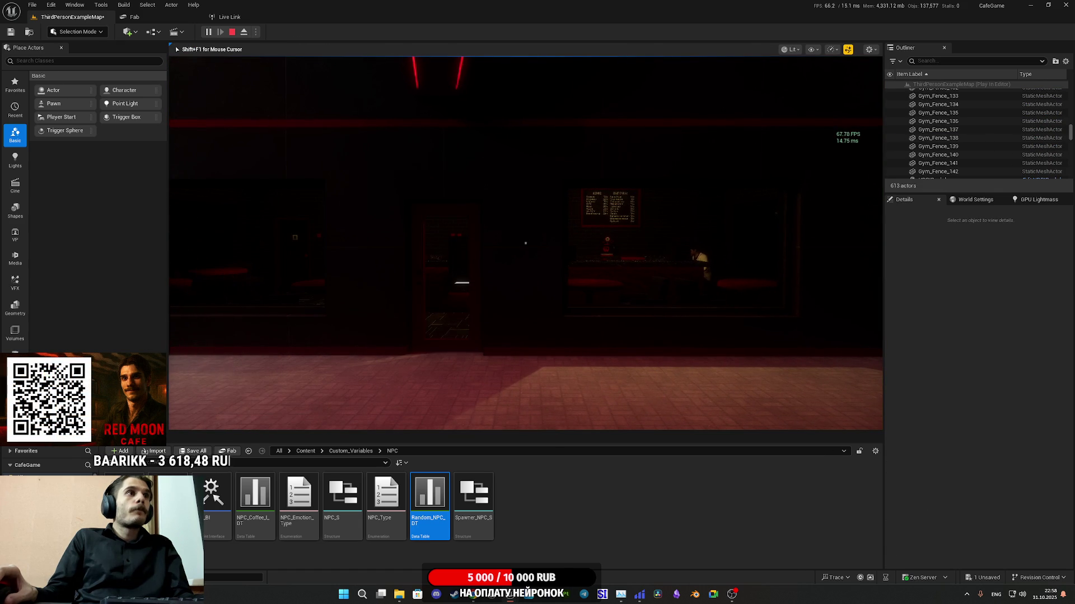
{"action": "key", "text": "Escape"}
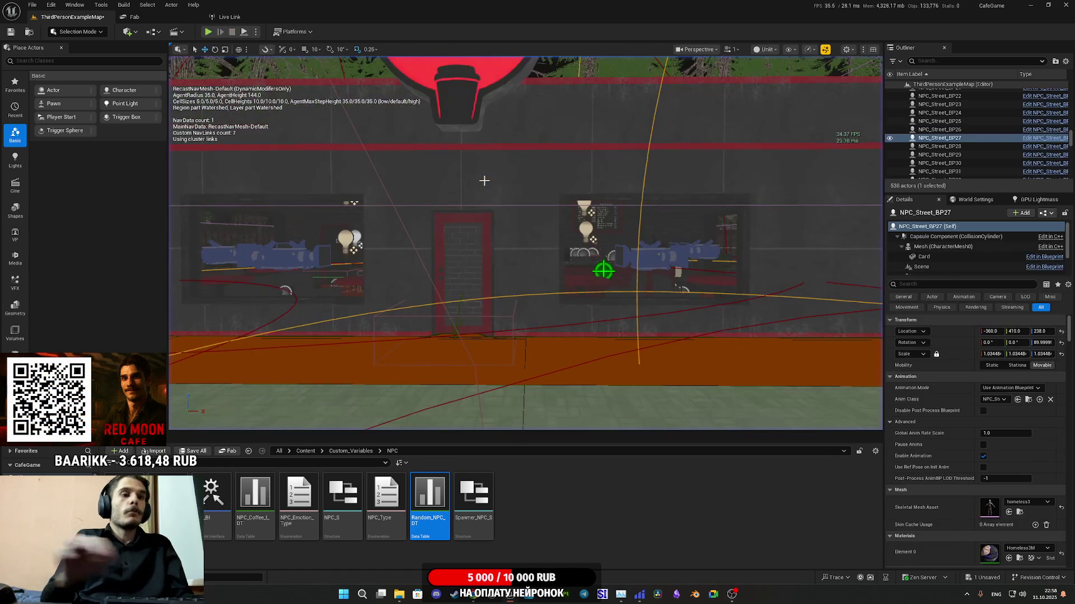
{"action": "key", "text": "alt+p"}
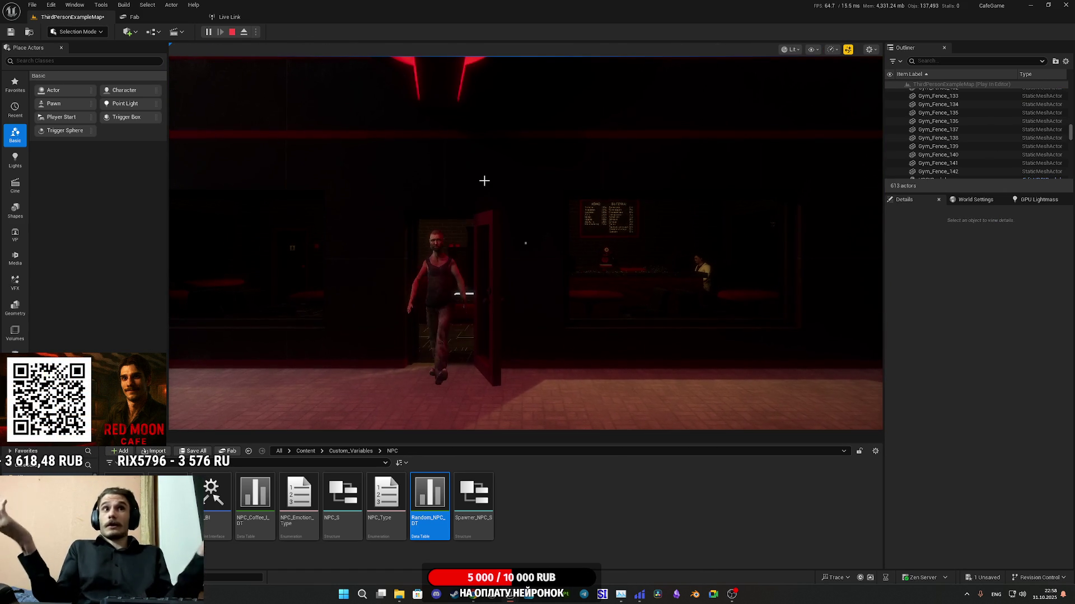
{"action": "key", "text": "F8"}
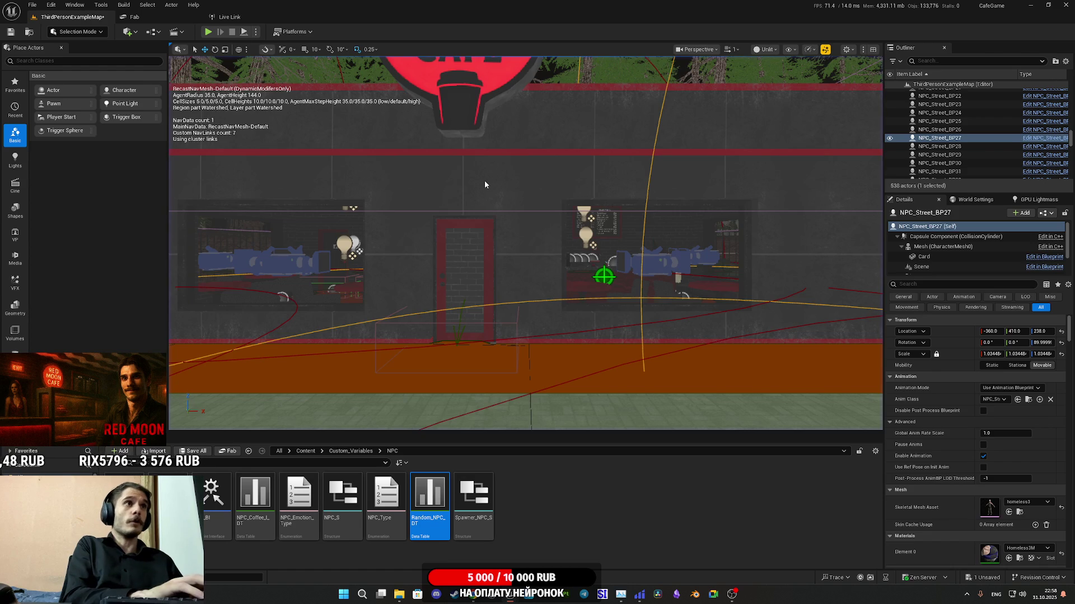
{"action": "key", "text": "F8"}
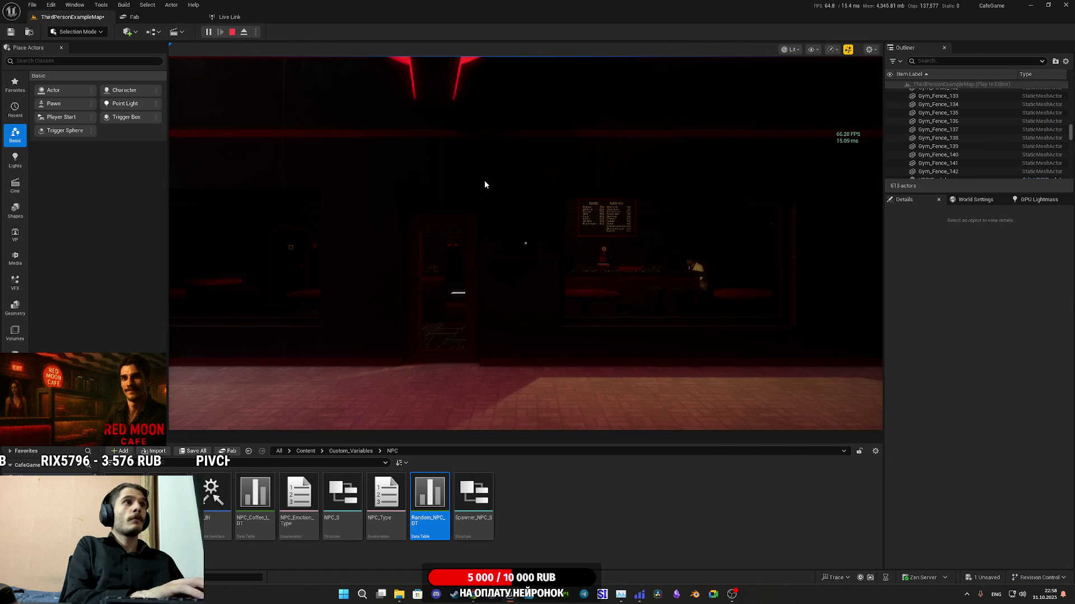
{"action": "key", "text": "F8"}
{"action": "key", "text": "F8"}
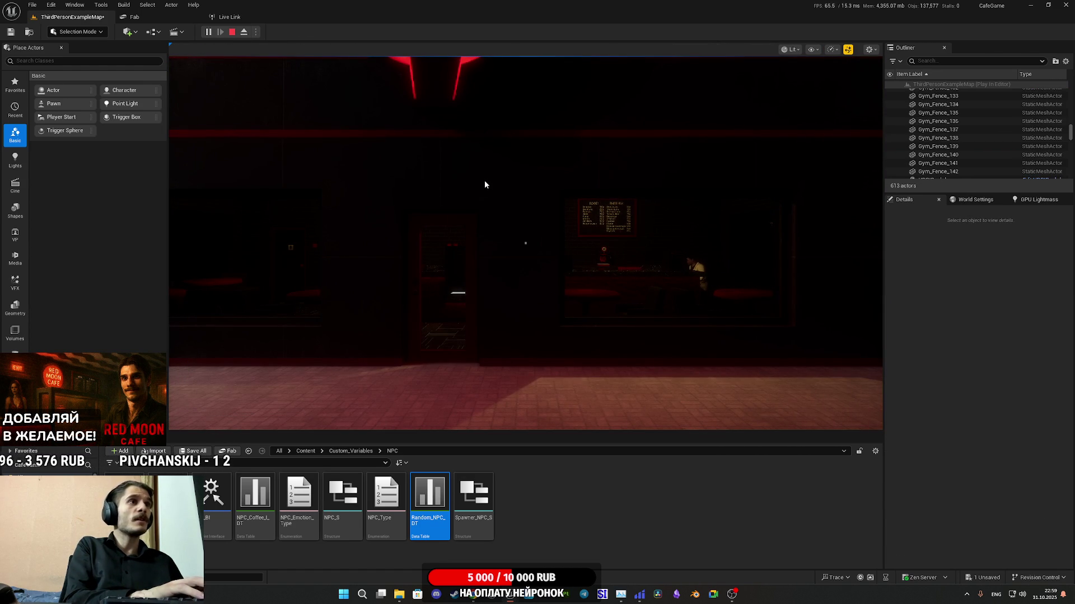
{"action": "key", "text": "Escape"}
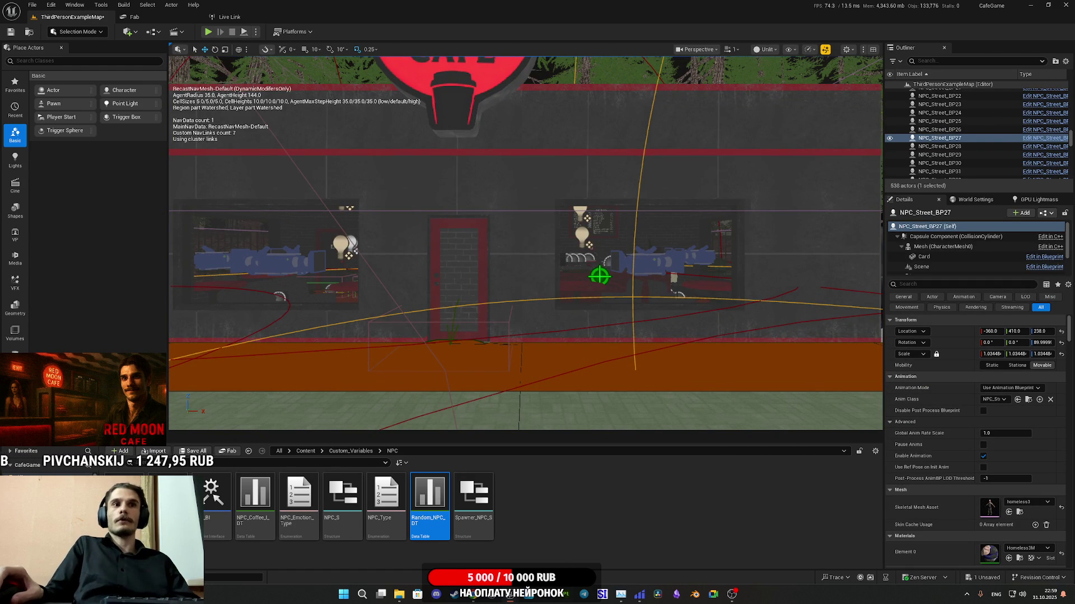
{"action": "left_click", "coordinate": [547, 559]}
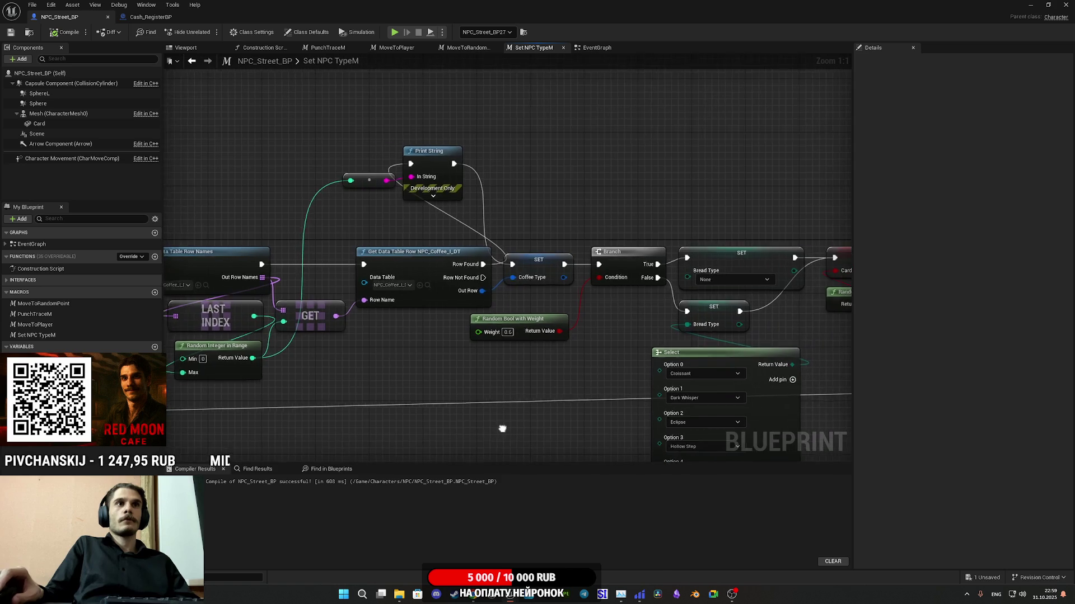
Step: Link Row Found straight to the Coffee Type SET and feed GET's row name to Print String, removing the conversion node
{"action": "left_click_drag", "start_coordinate": [502, 429], "coordinate": [453, 367]}
{"action": "left_click_drag", "start_coordinate": [421, 263], "coordinate": [448, 262]}
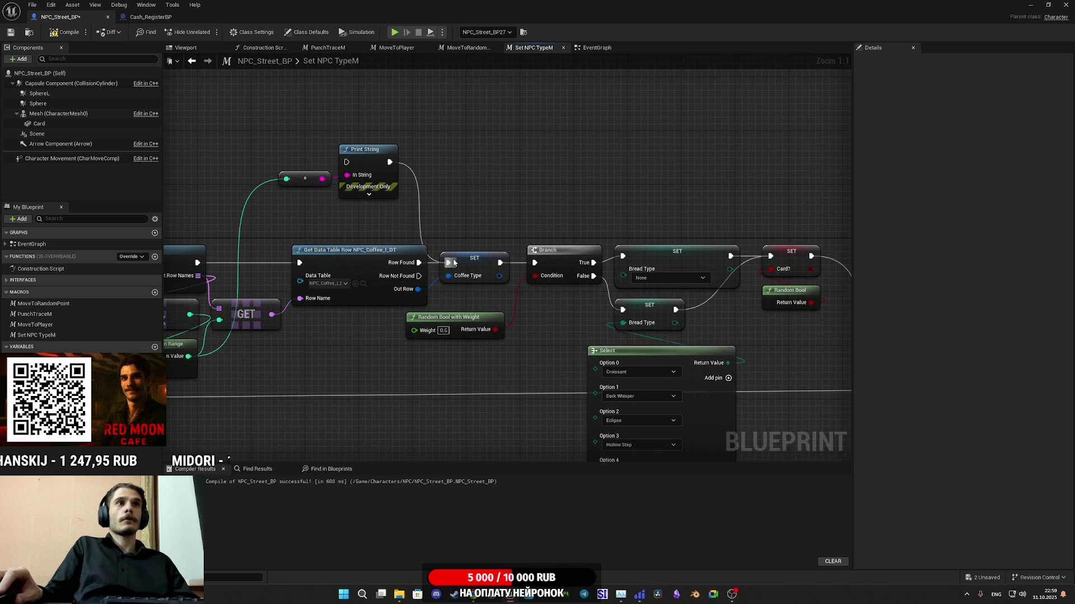
{"action": "mouse_move", "coordinate": [483, 214]}
{"action": "left_mouse_down"}
{"action": "mouse_move", "coordinate": [468, 246]}
{"action": "mouse_move", "coordinate": [349, 174]}
{"action": "left_mouse_up"}
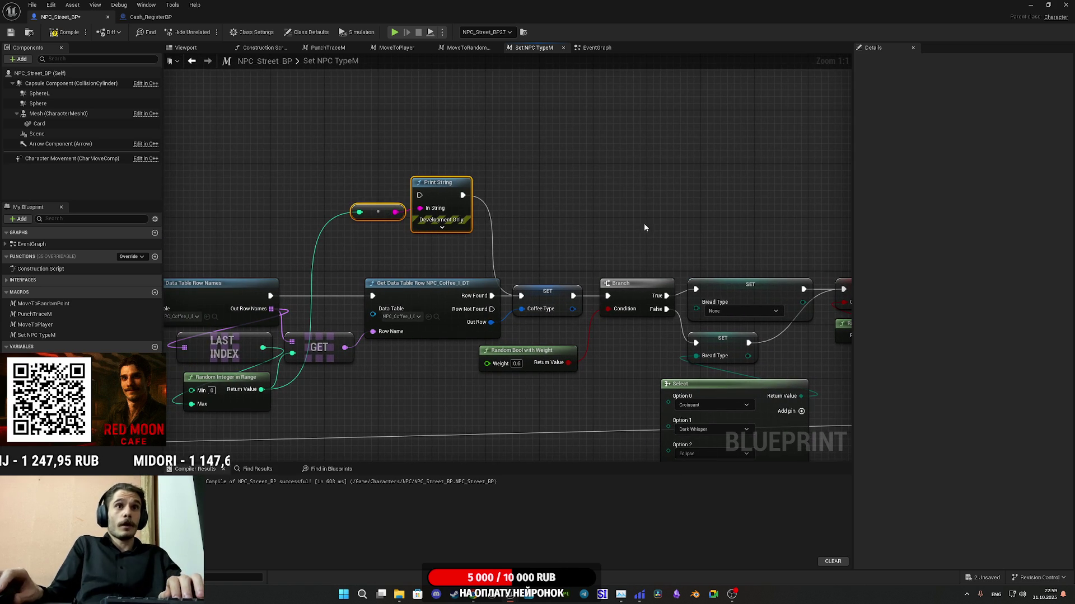
{"action": "left_click_drag", "start_coordinate": [644, 223], "coordinate": [498, 203]}
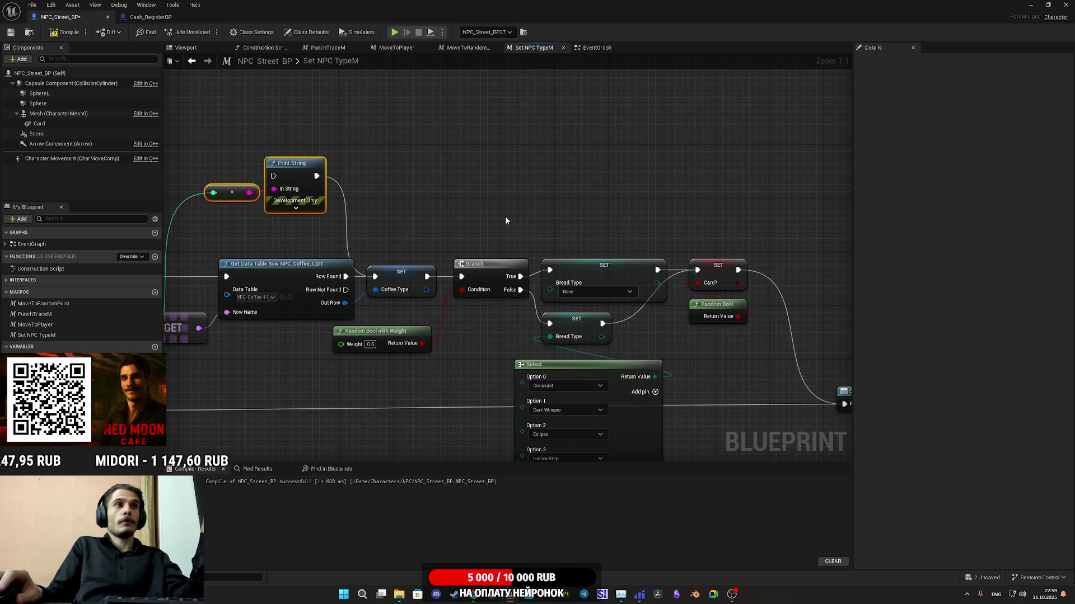
{"action": "left_click_drag", "start_coordinate": [505, 221], "coordinate": [657, 212]}
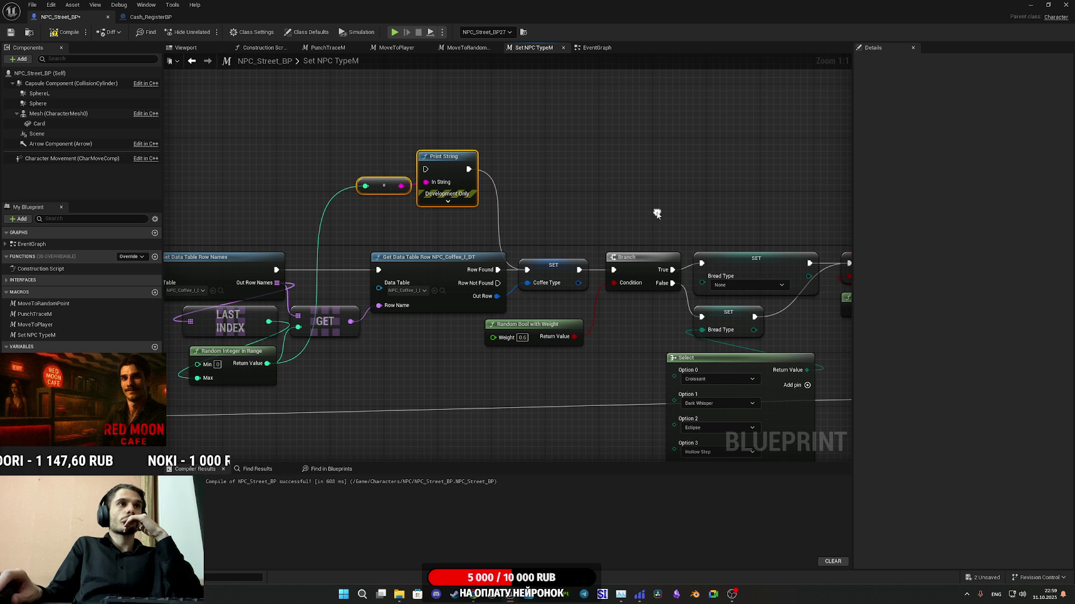
{"action": "mouse_move", "coordinate": [351, 321]}
{"action": "left_mouse_down"}
{"action": "mouse_move", "coordinate": [387, 231]}
{"action": "mouse_move", "coordinate": [382, 186]}
{"action": "left_mouse_up"}
{"action": "left_click", "coordinate": [382, 186]}
{"action": "key", "text": "Delete"}
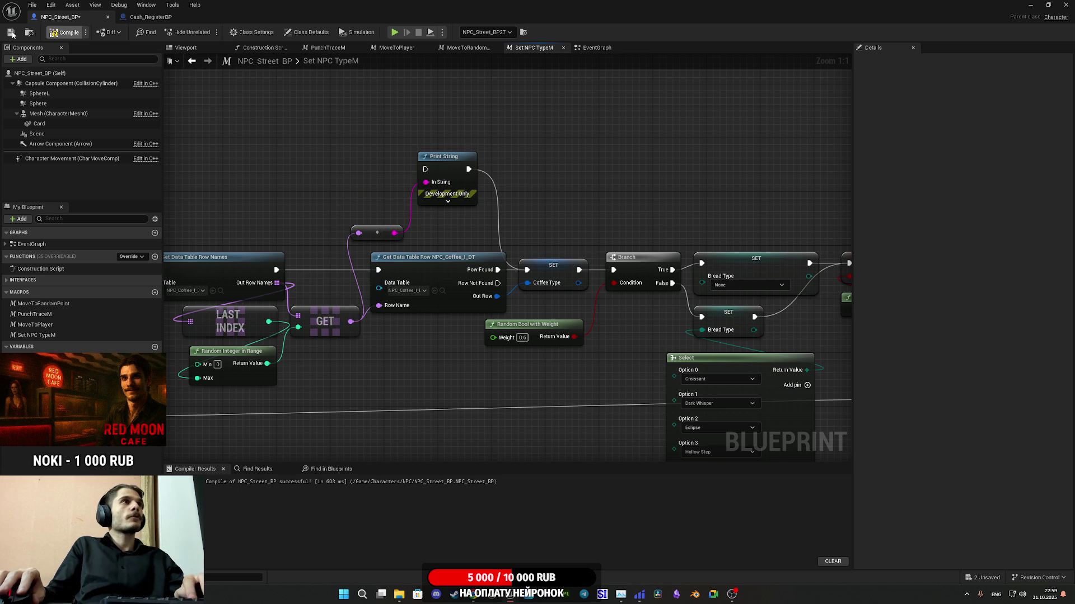
Step: Compile and save NPC_Street_BP, run a brief play test, and return to the graph
{"action": "left_click", "coordinate": [10, 32]}
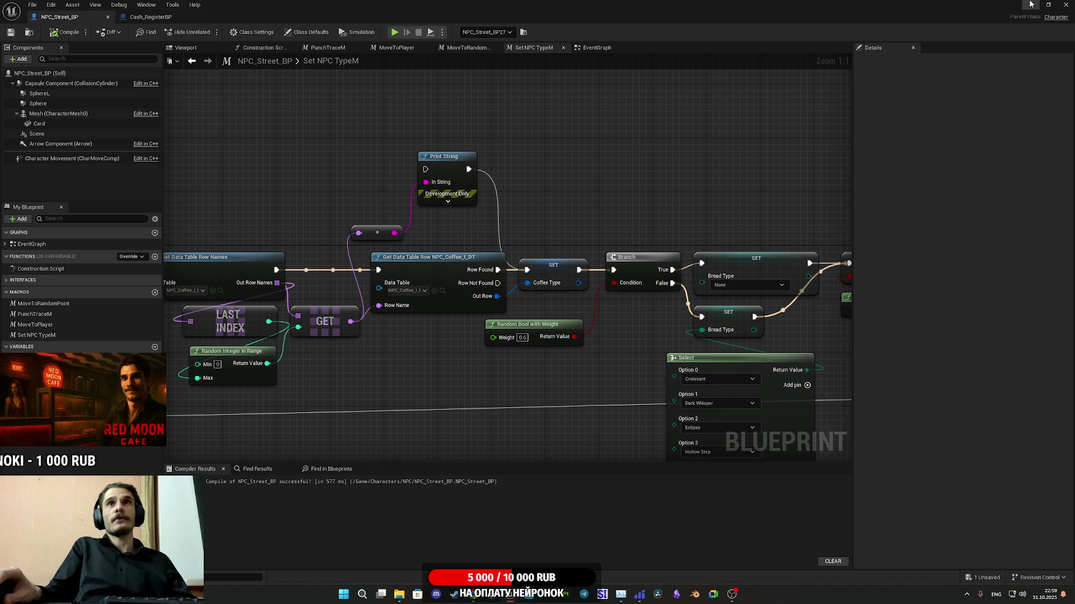
{"action": "left_click", "coordinate": [1030, 4]}
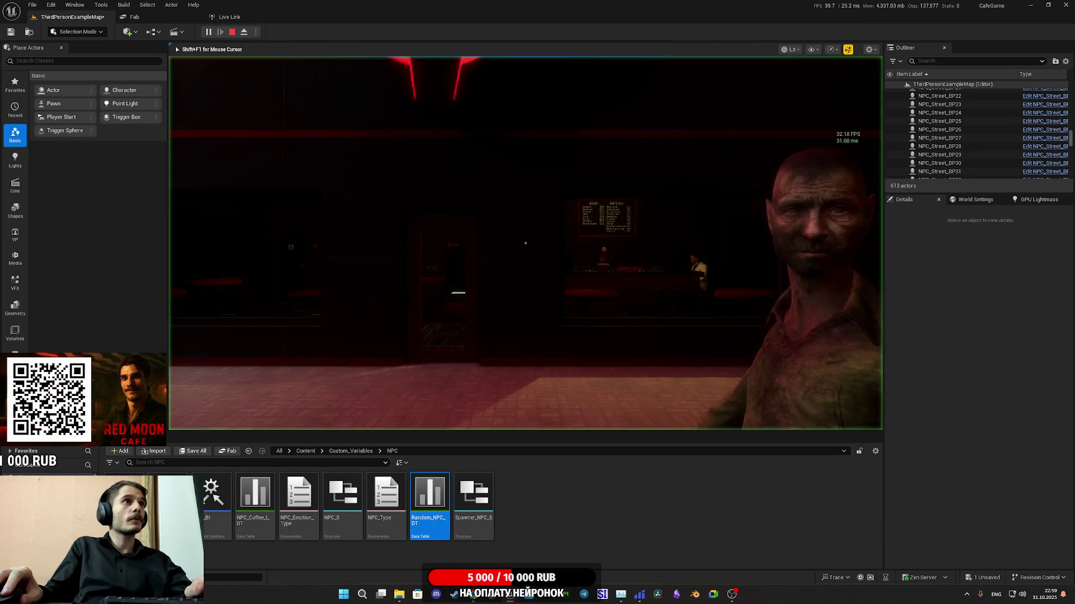
{"action": "key", "text": "shift+F1"}
{"action": "key", "text": "Escape"}
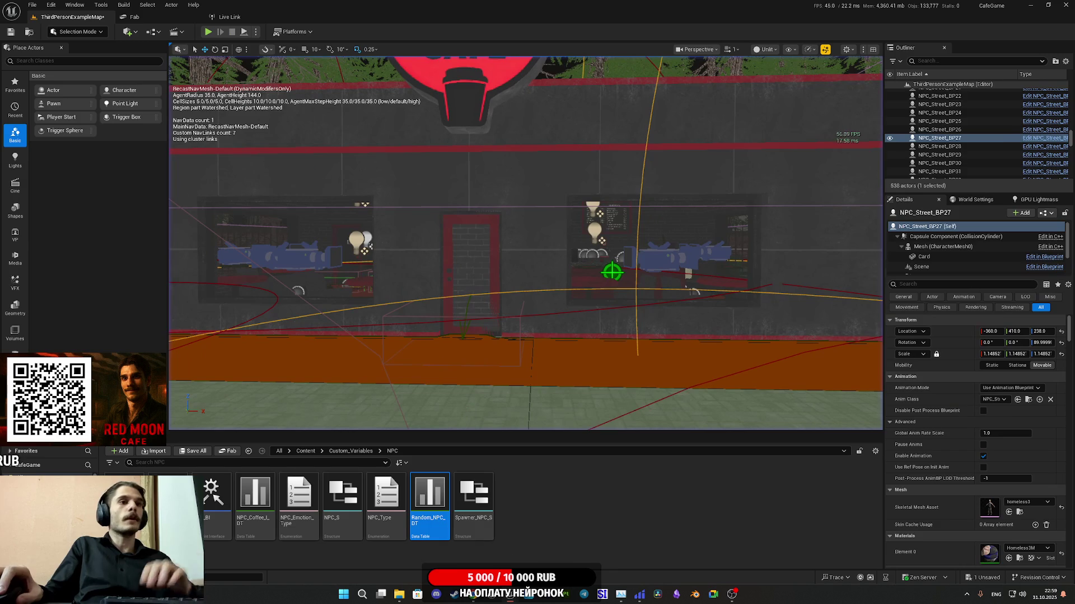
{"action": "key", "text": "alt+Tab"}
{"action": "left_click_drag", "start_coordinate": [396, 225], "coordinate": [449, 229]}
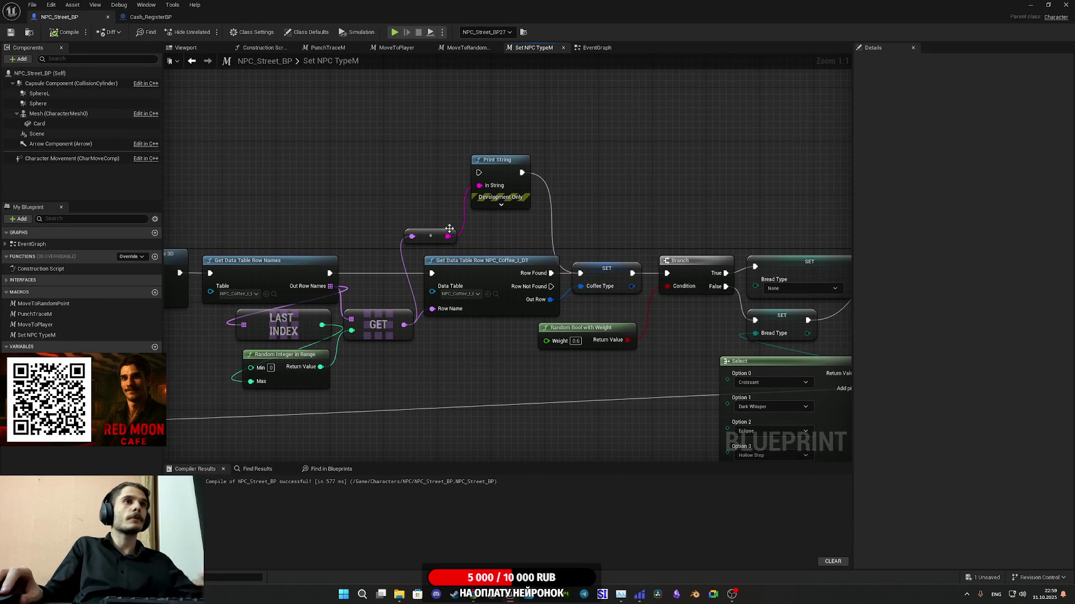
Step: Run Row Found into Print String and wire GET's row name to its In String via a new reroute
{"action": "left_click", "coordinate": [432, 237]}
{"action": "key", "text": "Delete"}
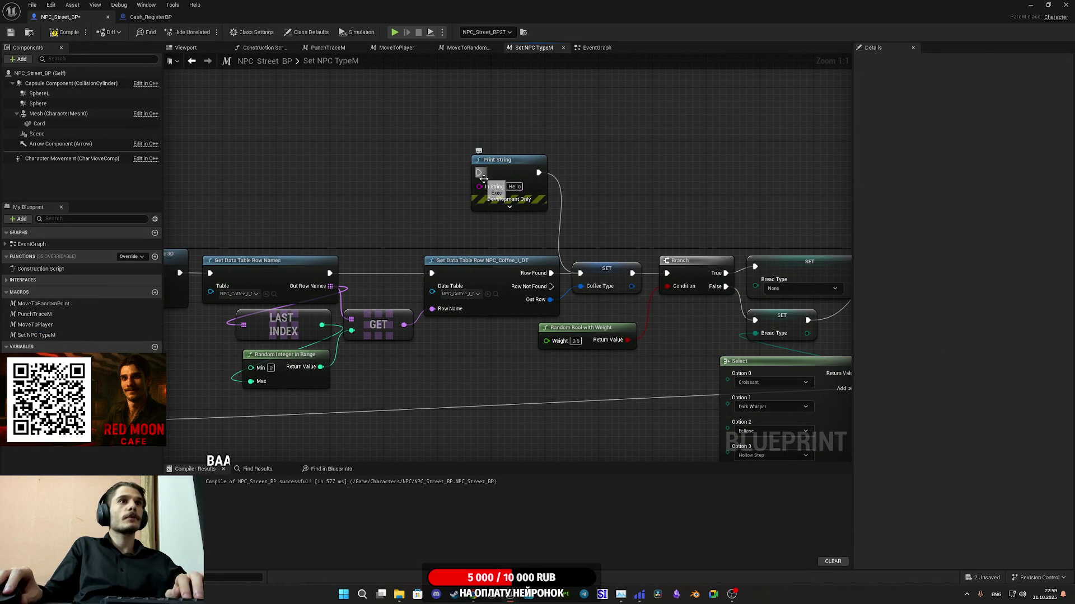
{"action": "left_click_drag", "start_coordinate": [550, 272], "coordinate": [479, 172]}
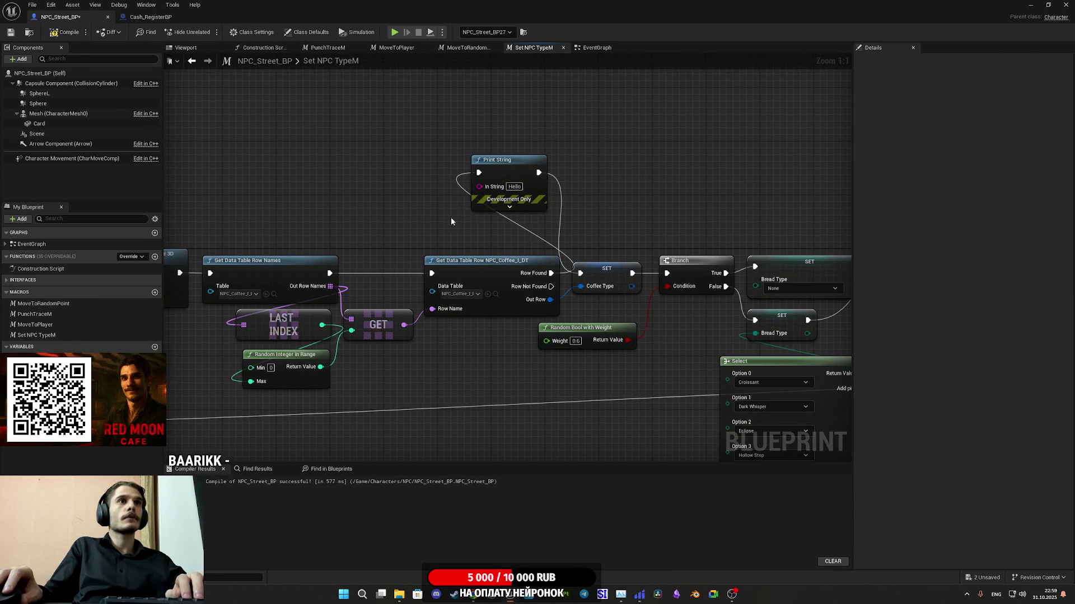
{"action": "left_click_drag", "start_coordinate": [404, 324], "coordinate": [478, 185]}
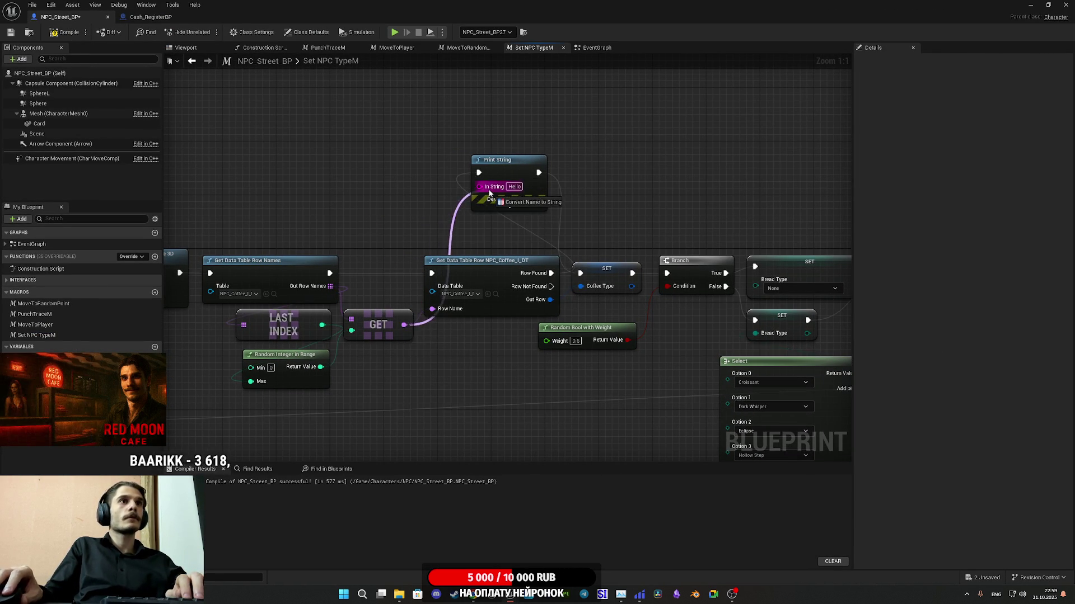
{"action": "double_click", "coordinate": [437, 233]}
{"action": "left_click_drag", "start_coordinate": [438, 232], "coordinate": [414, 184]}
Step: Set Print String's duration to 25, then compile and save NPC_Street_BP
{"action": "left_click", "coordinate": [502, 206]}
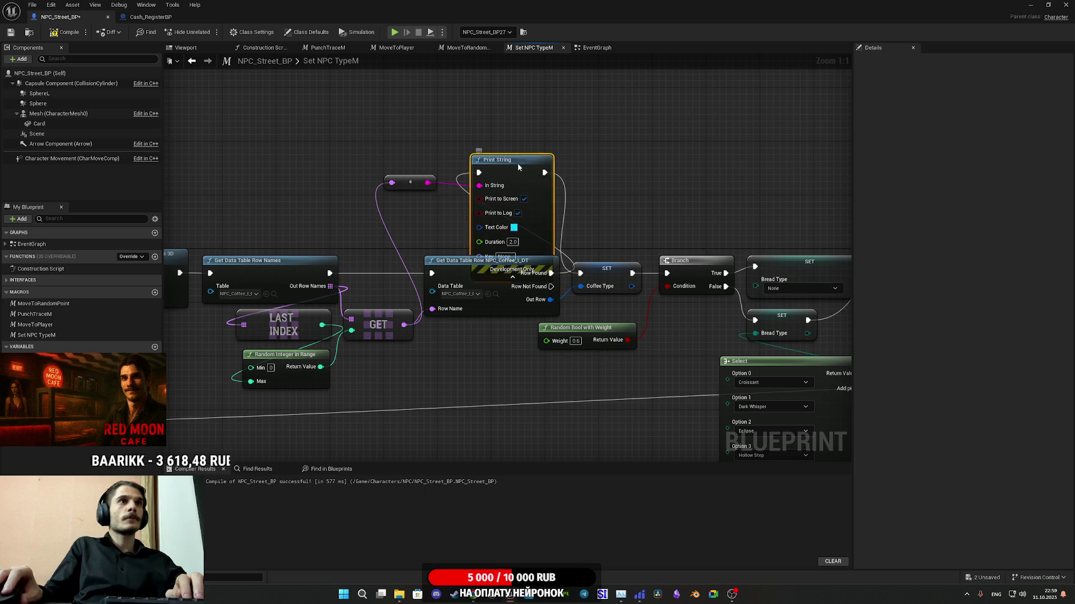
{"action": "left_click_drag", "start_coordinate": [509, 224], "coordinate": [515, 144]}
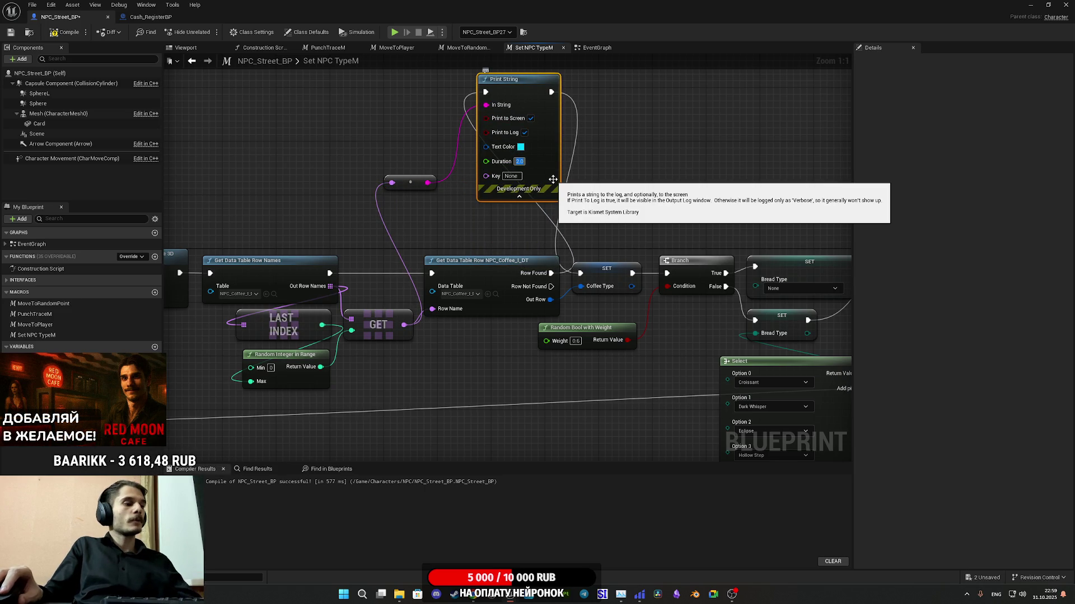
{"action": "type", "text": "25"}
{"action": "key", "text": "Return"}
{"action": "left_click", "coordinate": [647, 203]}
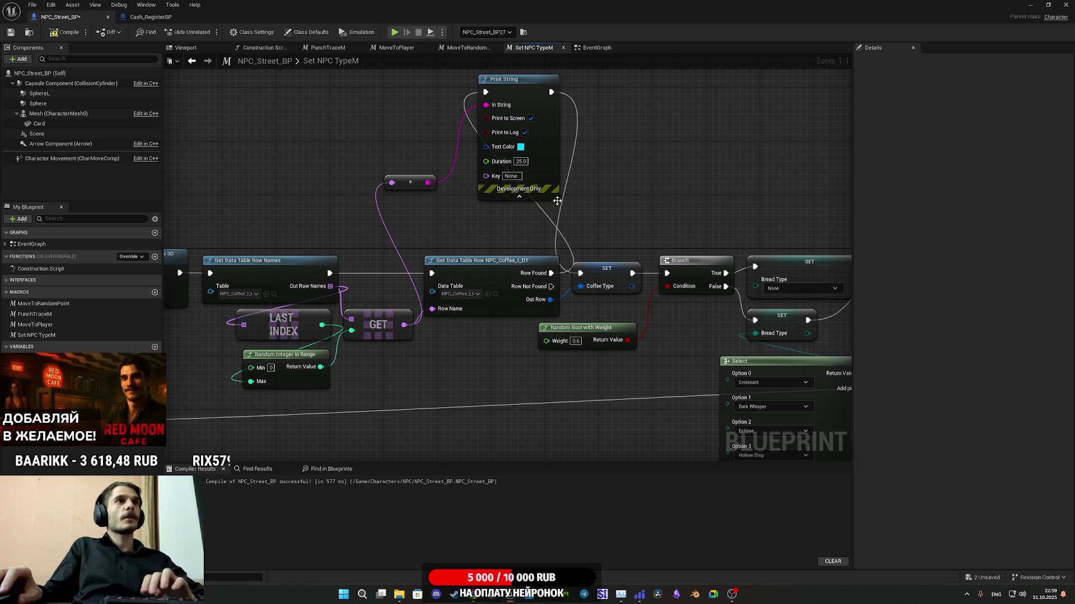
{"action": "left_click", "coordinate": [519, 196]}
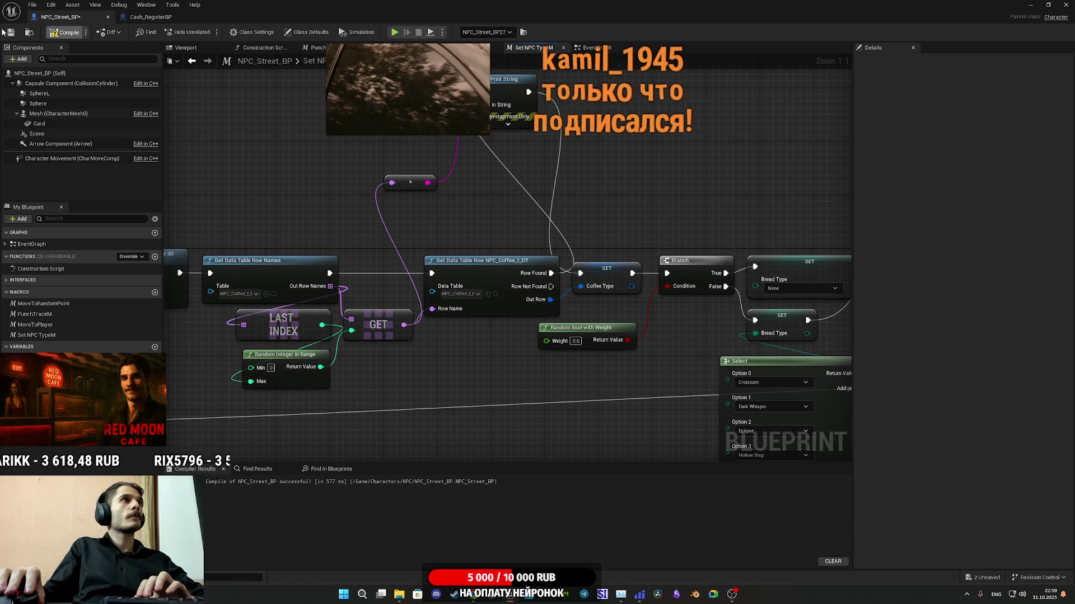
{"action": "left_click", "coordinate": [54, 33]}
{"action": "left_click", "coordinate": [10, 33]}
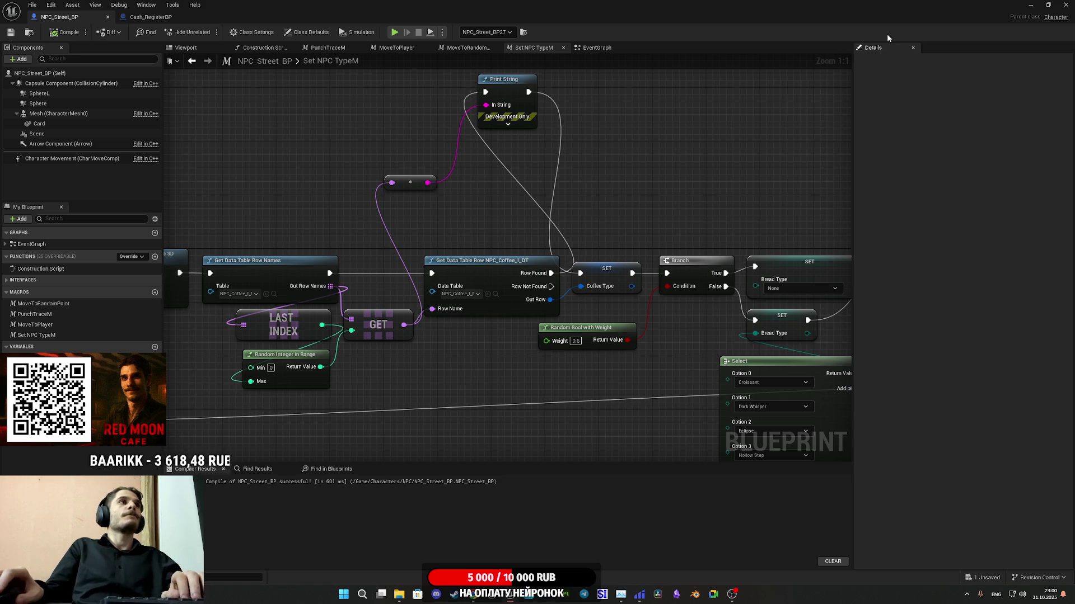
Step: Start a play test and walk into the Red Moon cafe up to the cash register
{"action": "left_click", "coordinate": [1030, 5]}
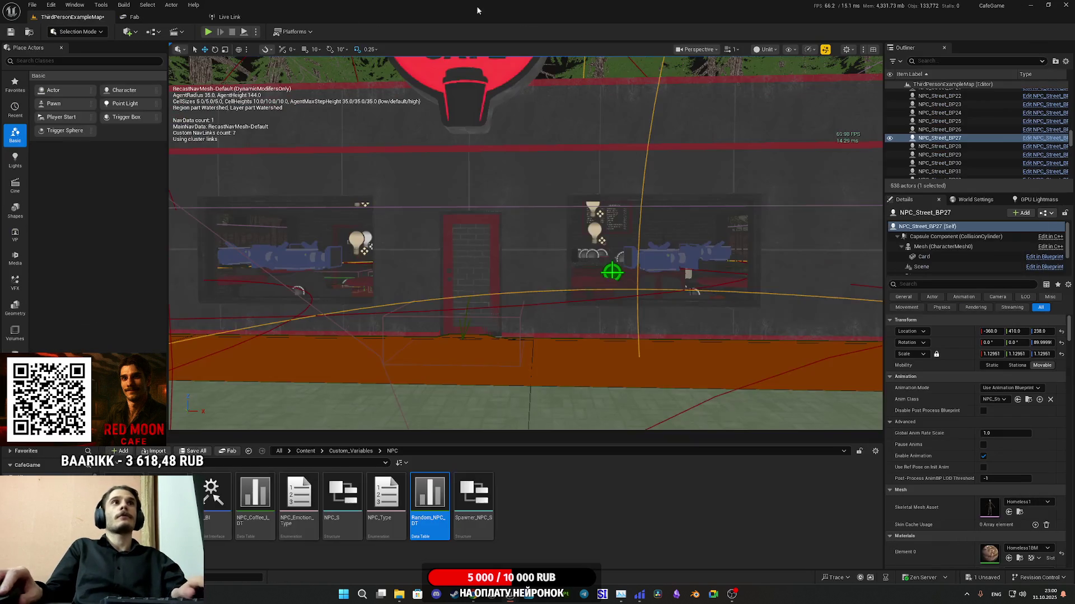
{"action": "left_click", "coordinate": [209, 32]}
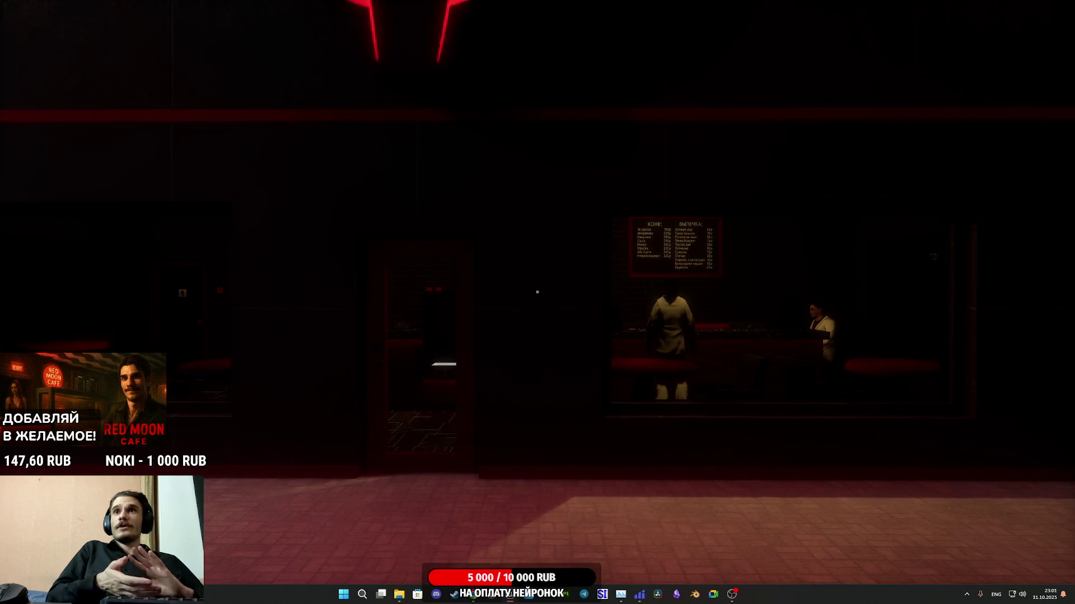
{"action": "key", "text": "w"}
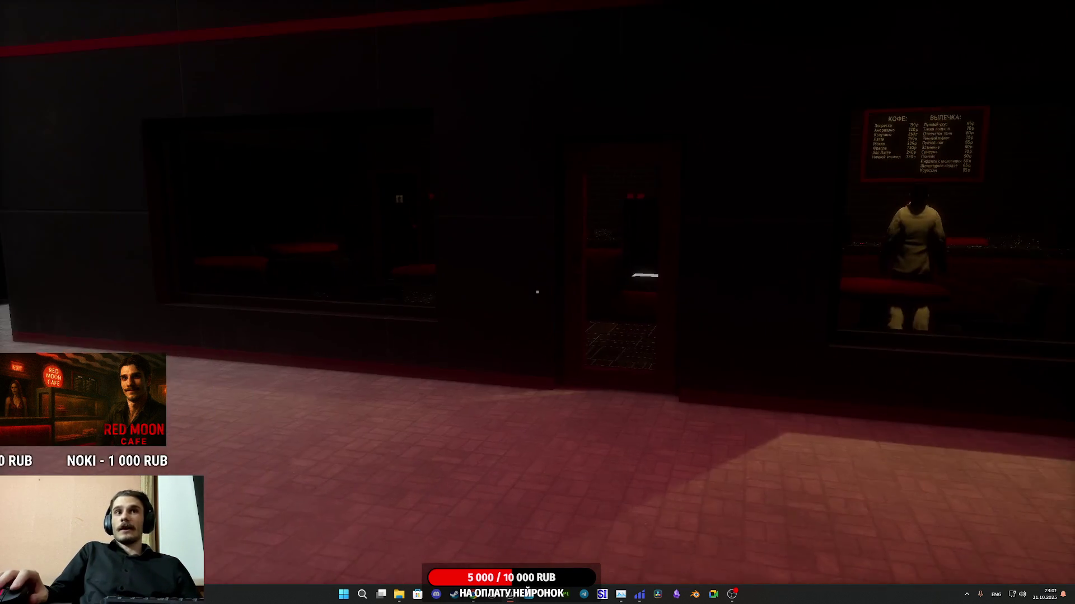
{"action": "key", "text": "w"}
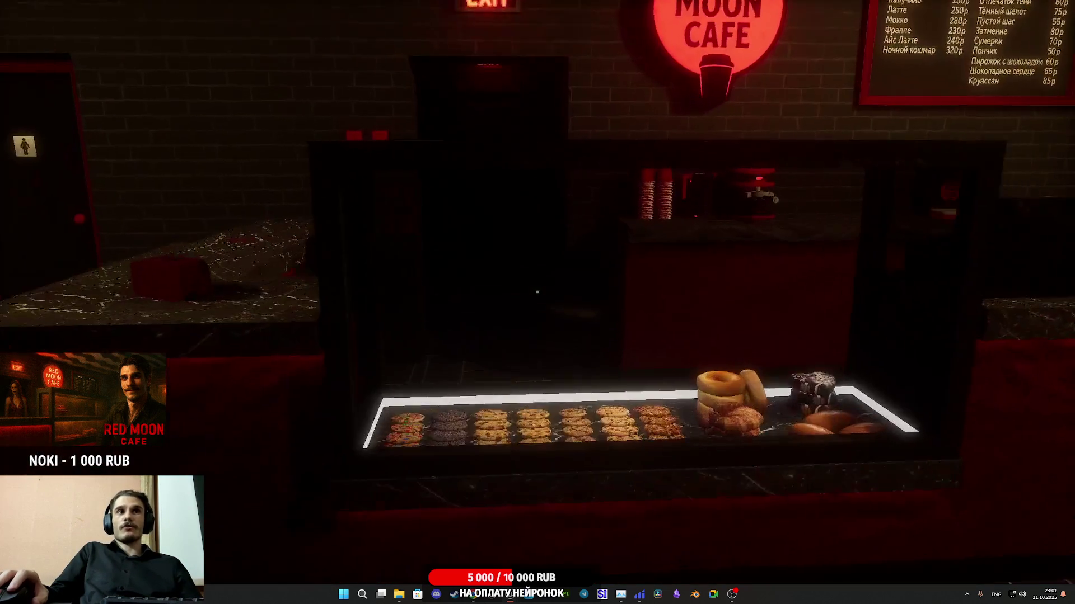
{"action": "key", "text": "w"}
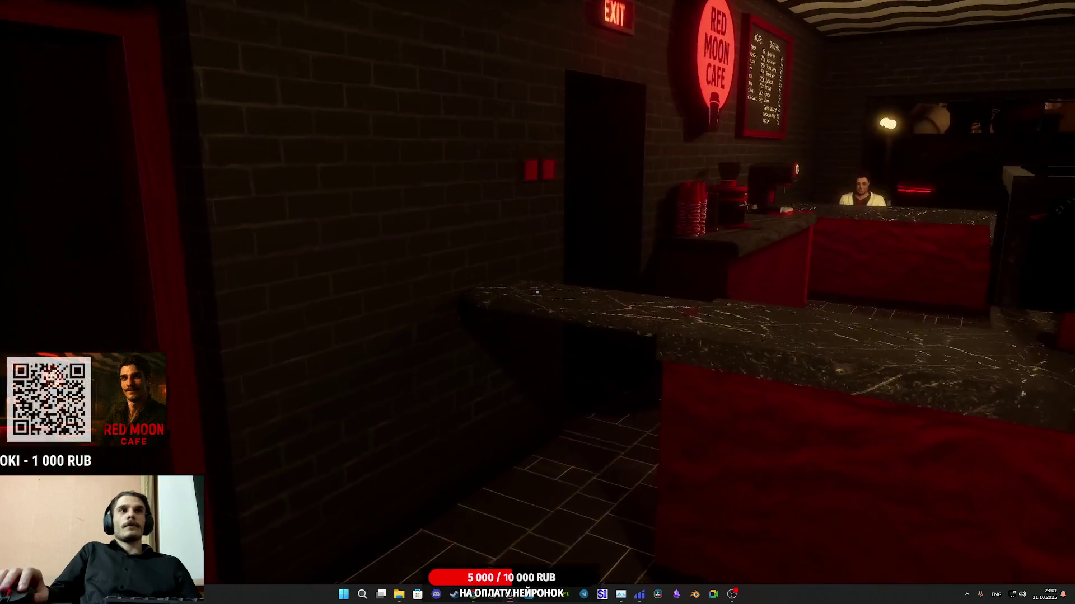
{"action": "key", "text": "w"}
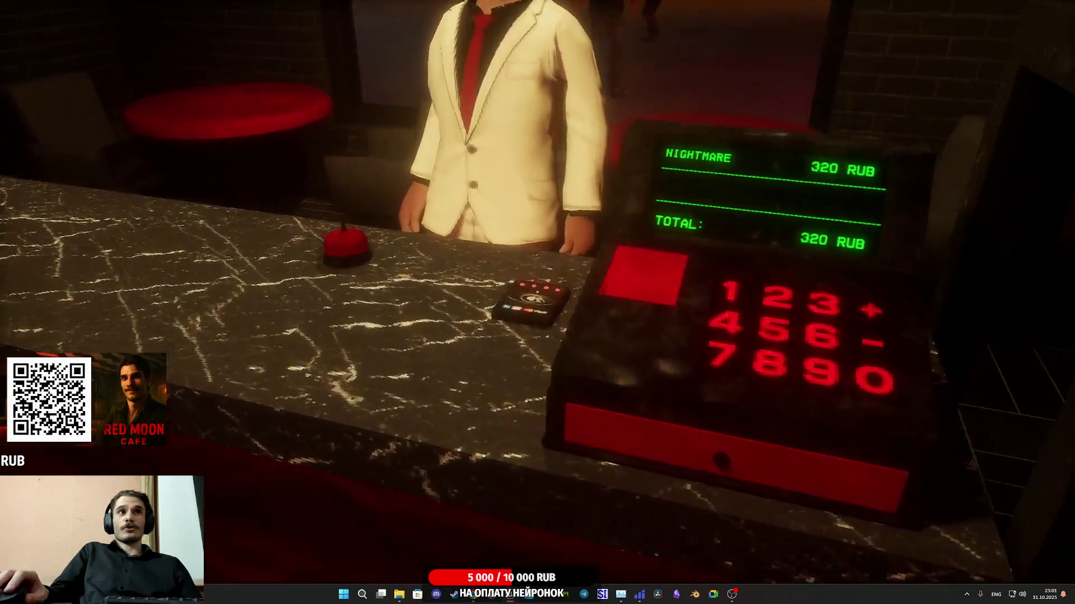
Step: Check the customer's coffee order on the register, then toggle between free camera and game view
{"action": "left_click", "coordinate": [537, 302]}
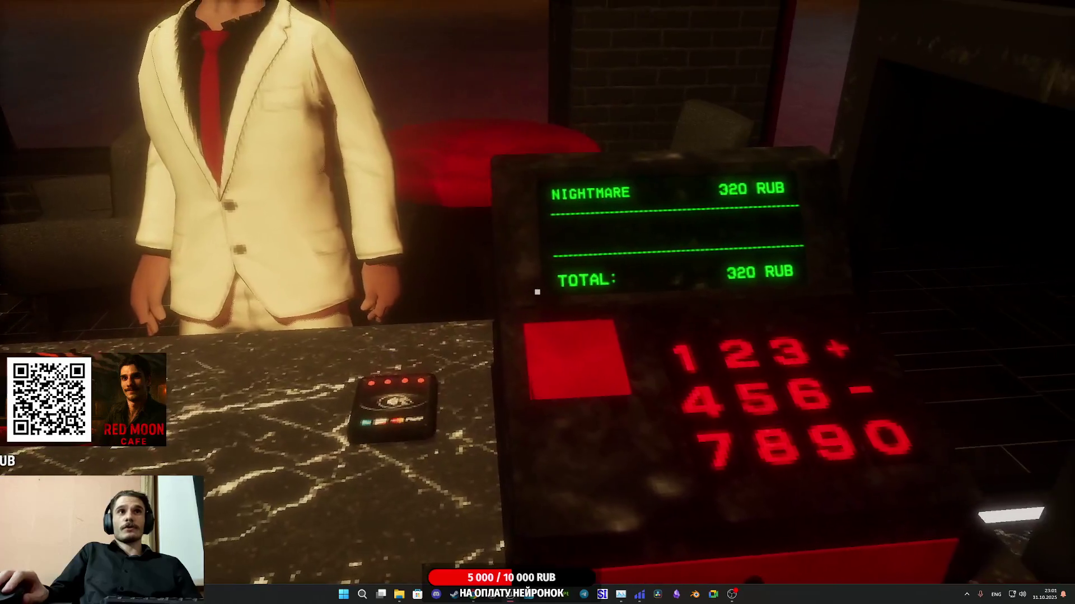
{"action": "left_click", "coordinate": [538, 292]}
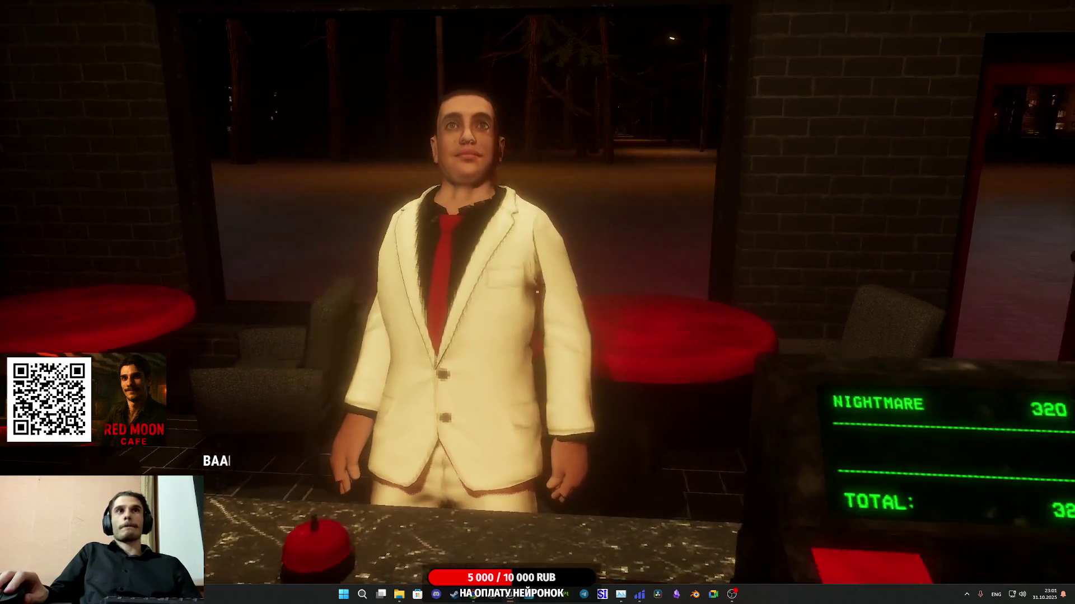
{"action": "key", "text": "F8"}
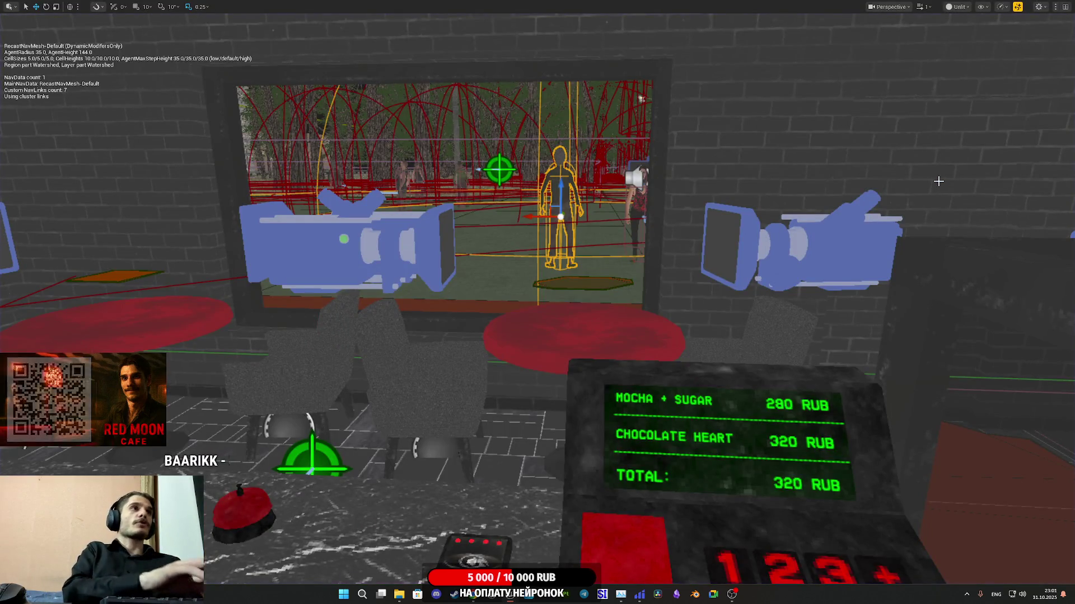
{"action": "key", "text": "F8"}
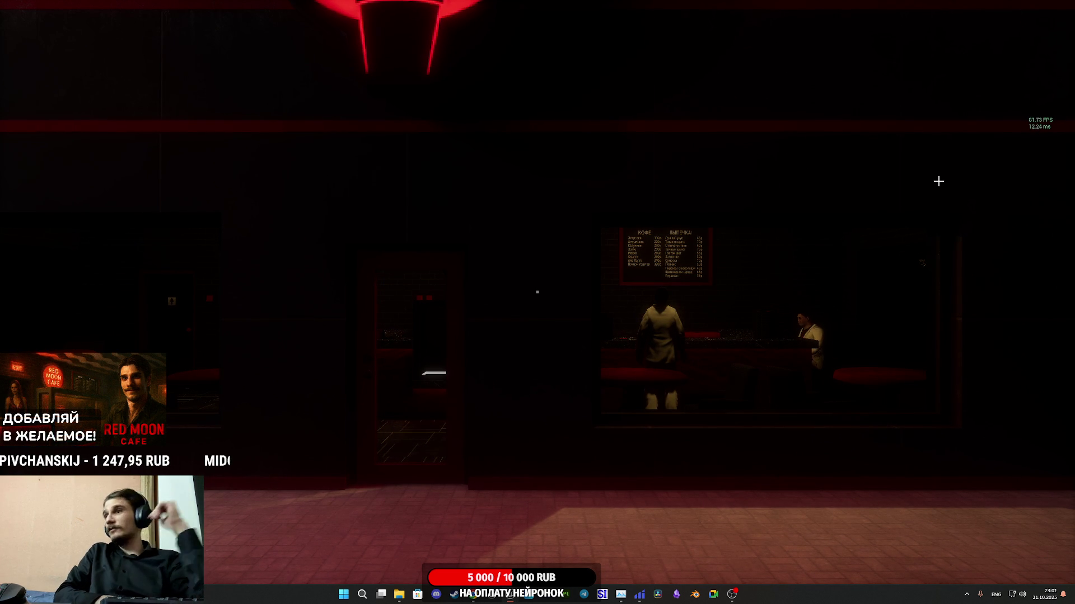
{"action": "key", "text": "semicolon"}
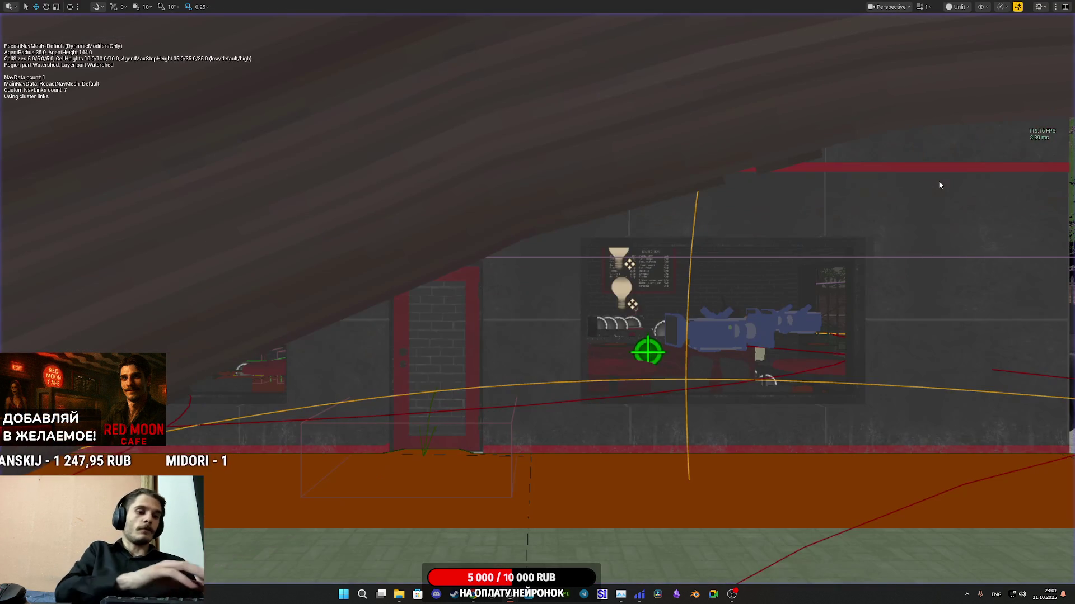
{"action": "key", "text": "semicolon"}
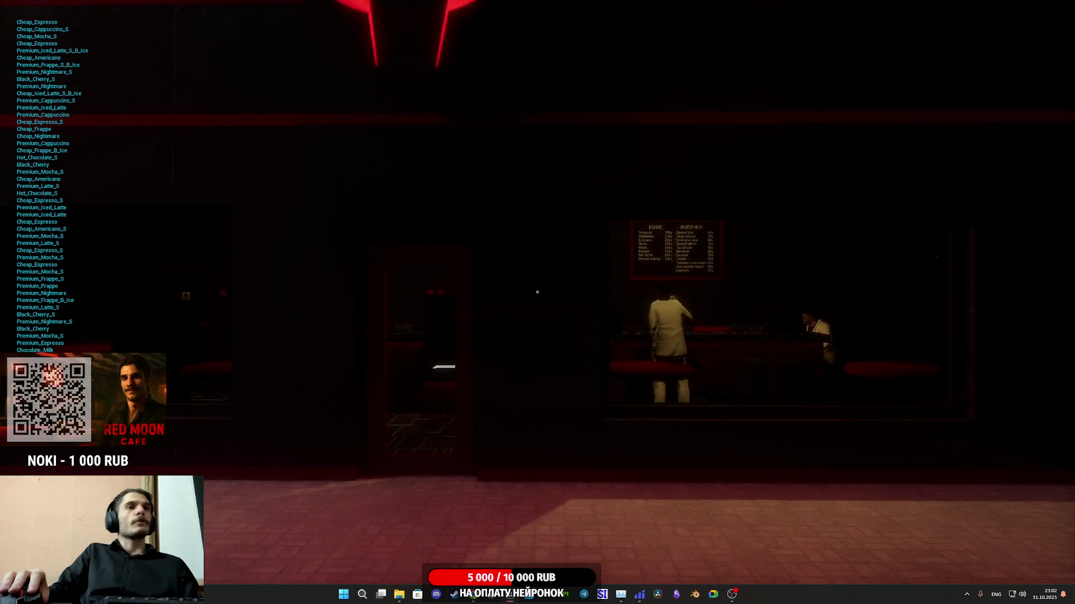
Step: End the play test and return to NPC_Street_BP's Set NPC TypeM graph
{"action": "key", "text": "Escape"}
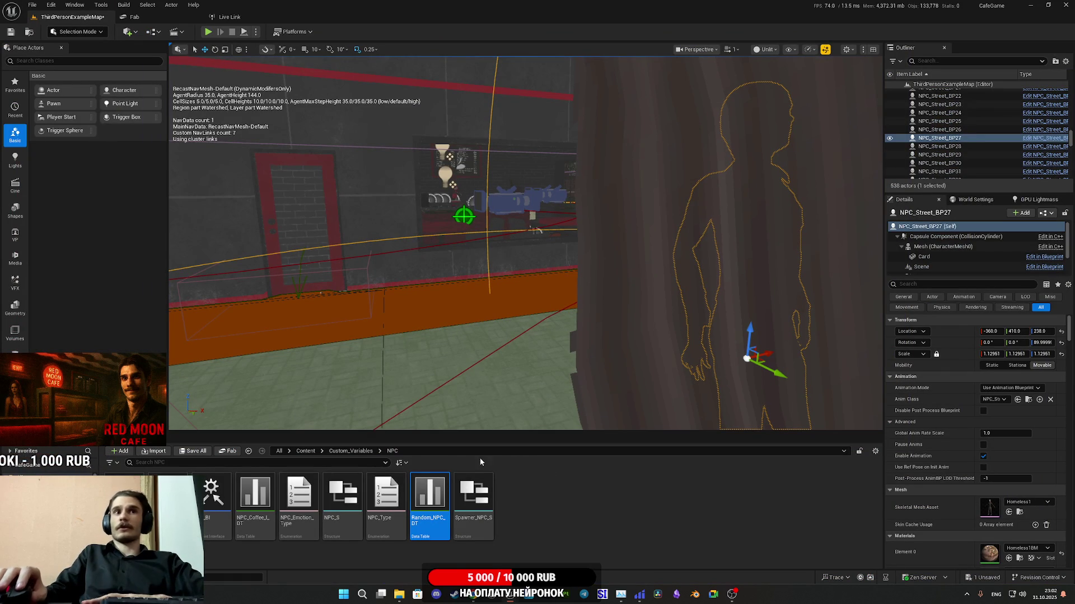
{"action": "key", "text": "alt+Tab"}
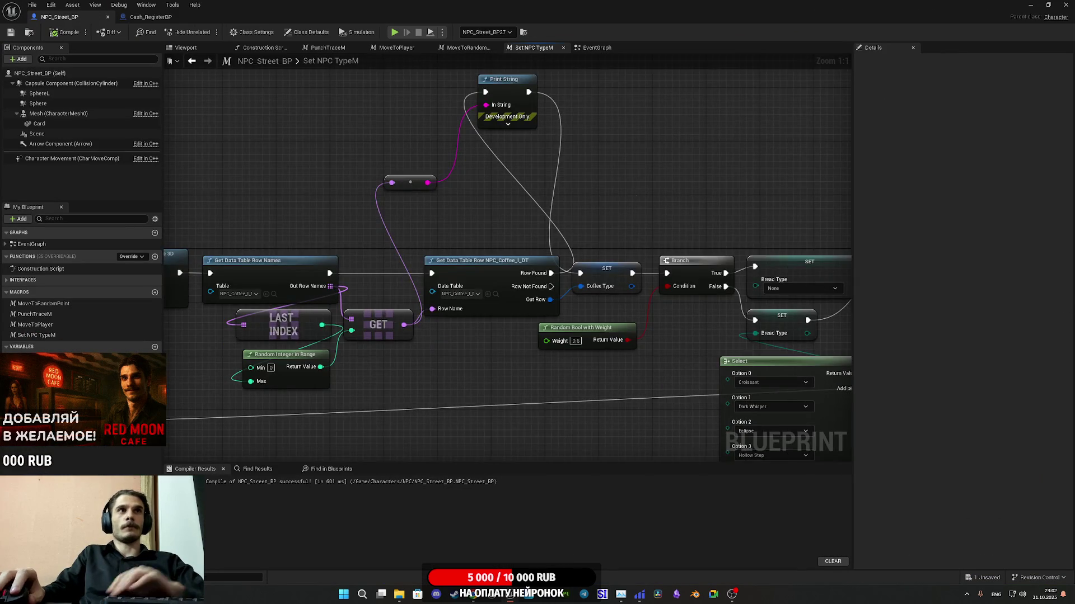
Step: Delete the debug Print String and reroute nodes, wiring Row Found straight to SET
{"action": "left_click_drag", "start_coordinate": [511, 211], "coordinate": [559, 260]}
{"action": "mouse_move", "coordinate": [425, 246]}
{"action": "left_mouse_down"}
{"action": "mouse_move", "coordinate": [588, 168]}
{"action": "mouse_move", "coordinate": [596, 152]}
{"action": "left_mouse_up"}
{"action": "key", "text": "Delete"}
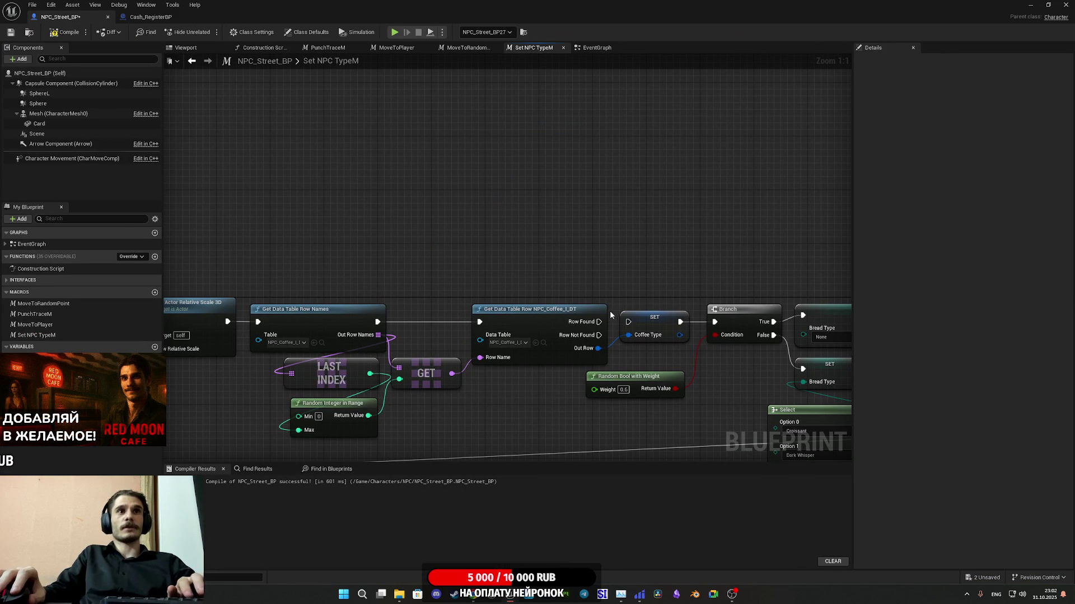
{"action": "left_click_drag", "start_coordinate": [598, 322], "coordinate": [628, 322]}
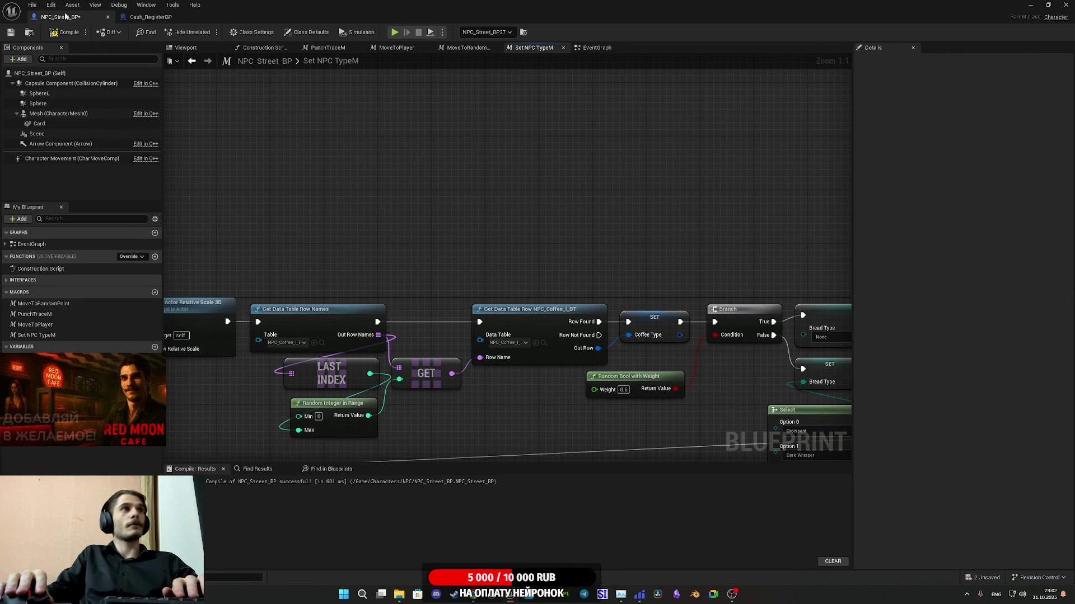
Step: Save the NPC_Street_BP Blueprint and close its editor window
{"action": "left_click", "coordinate": [11, 34]}
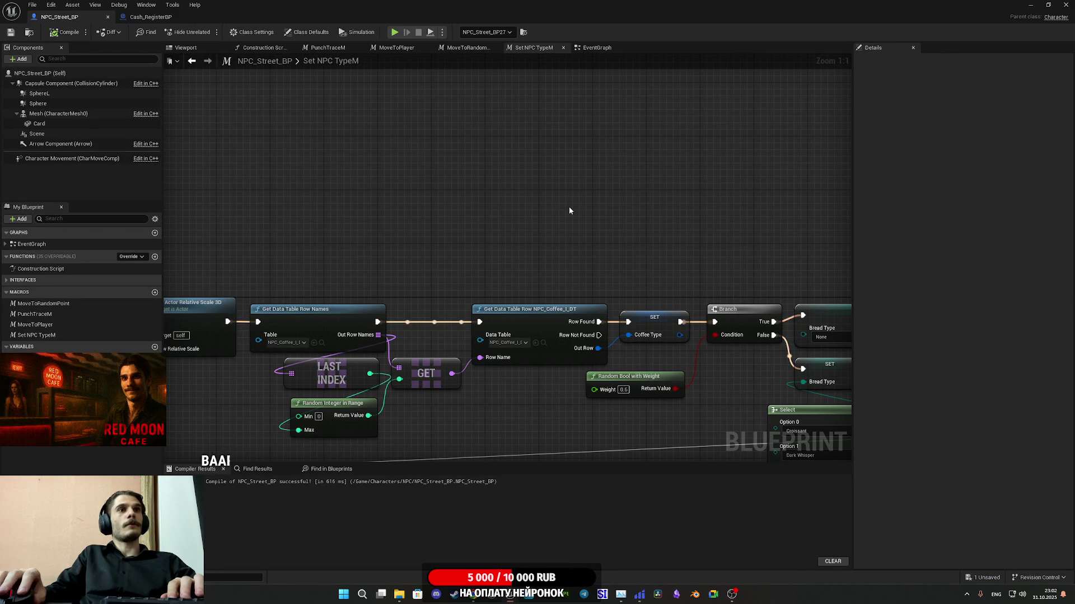
{"action": "left_click_drag", "start_coordinate": [569, 206], "coordinate": [198, 172]}
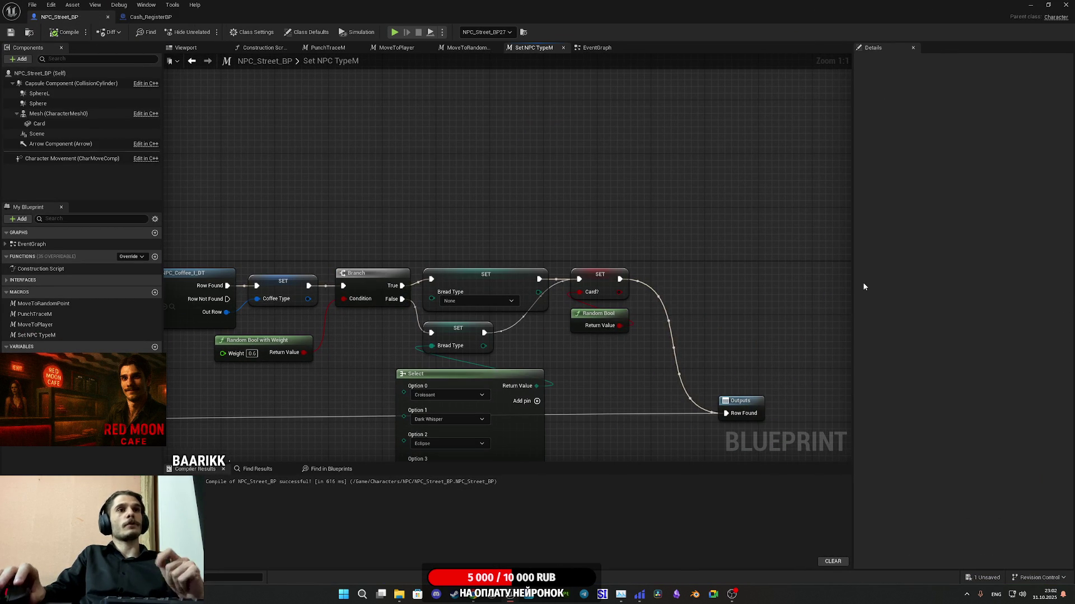
{"action": "left_click", "coordinate": [1065, 4]}
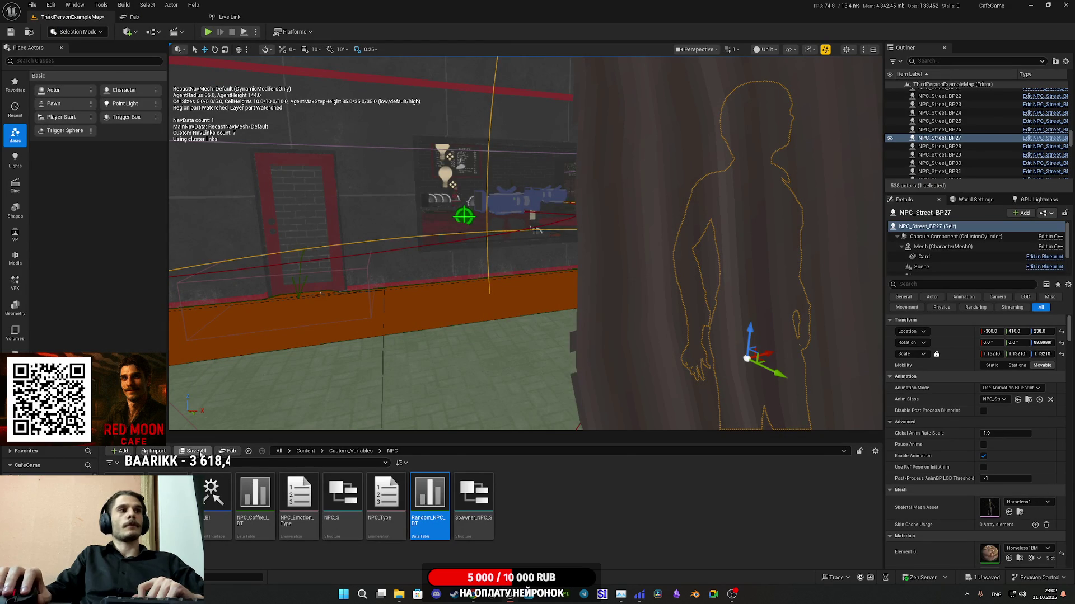
Step: Use Save All to save the ThirdPersonExampleMap level
{"action": "left_click", "coordinate": [198, 452]}
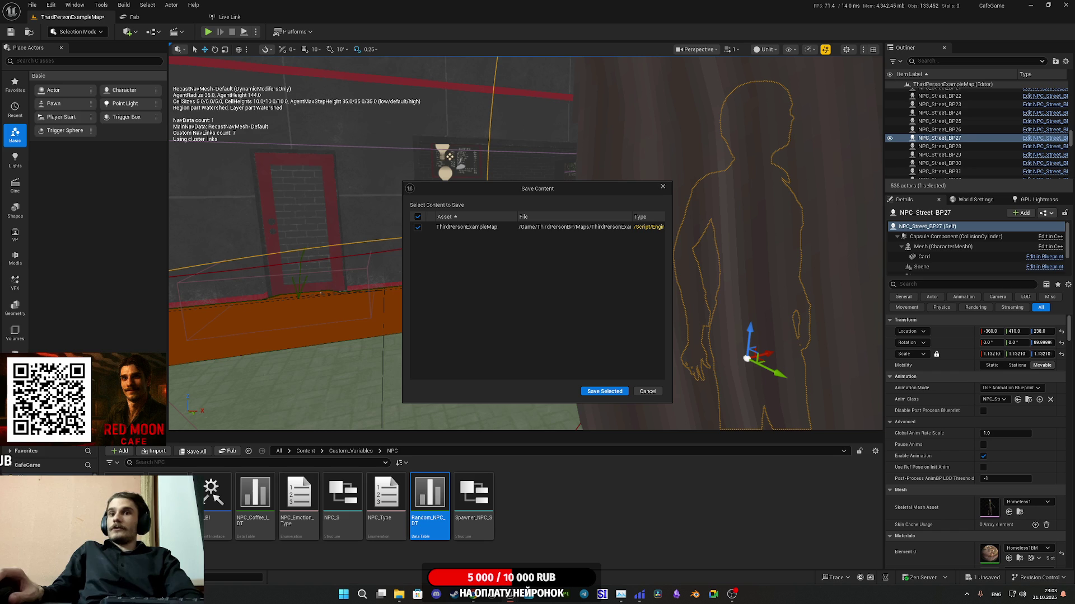
{"action": "left_click", "coordinate": [604, 391]}
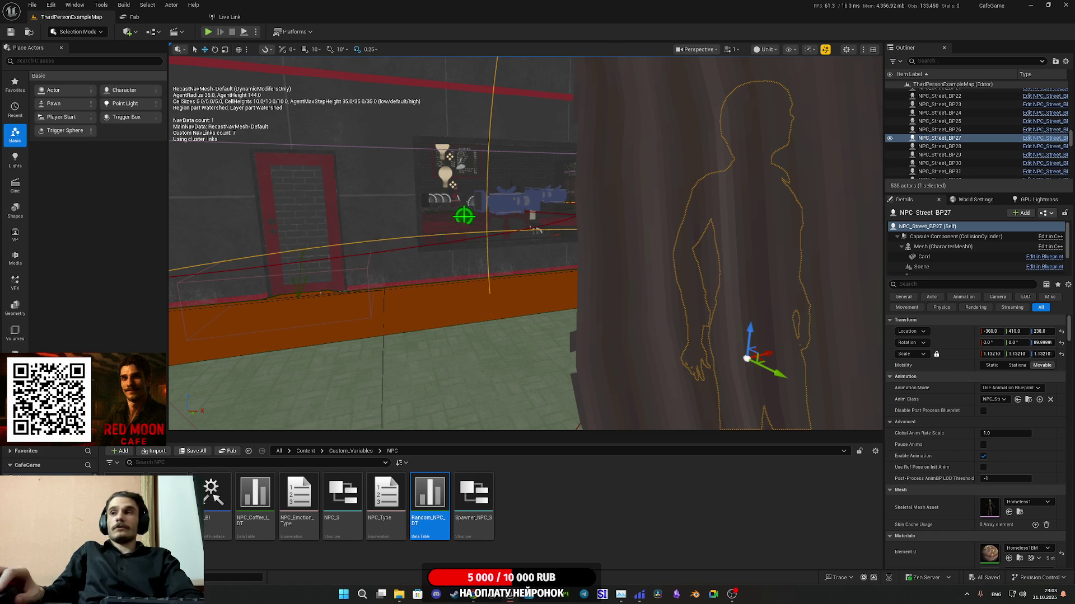
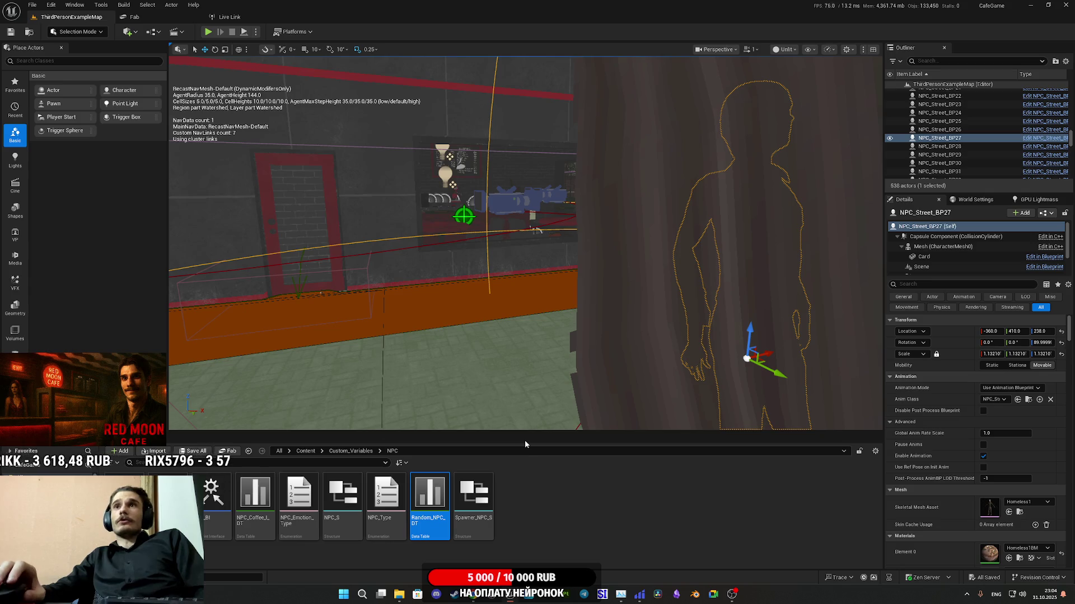
Step: Close the Unreal Editor and drag the stream dashboard browser onto the screen
{"action": "left_click", "coordinate": [1057, 4]}
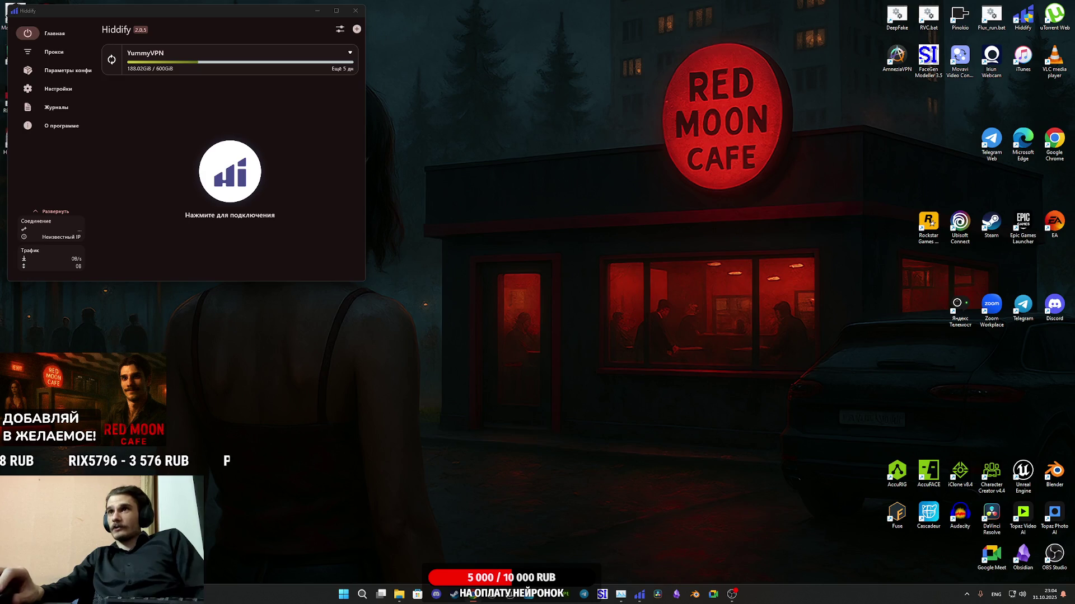
{"action": "left_click_drag", "start_coordinate": [1074, 188], "coordinate": [610, 189]}
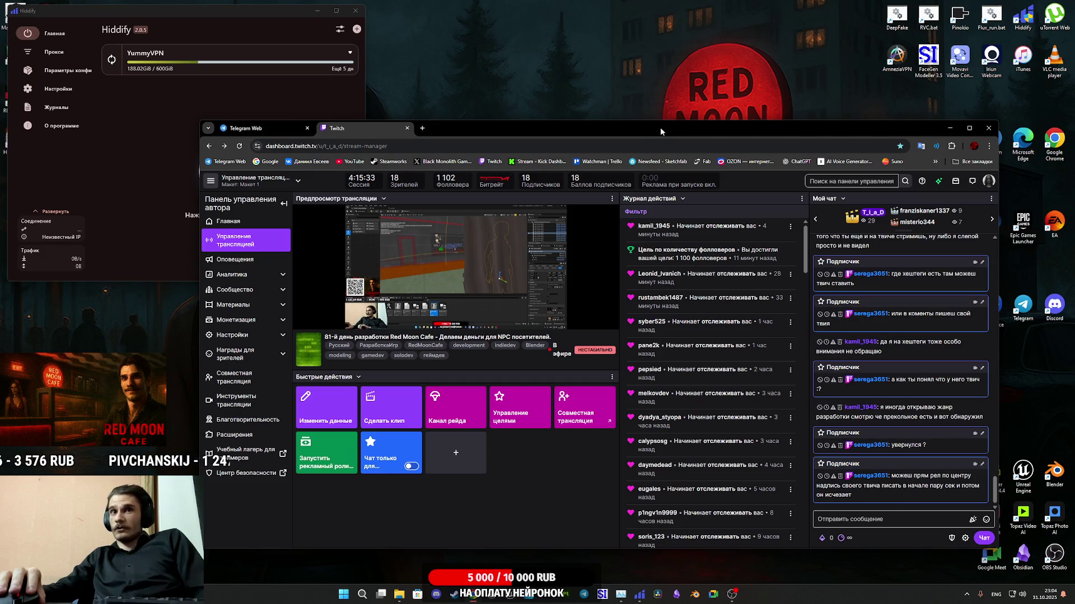
Step: Maximize the Twitch stream manager window and bring up the notifications panel
{"action": "double_click", "coordinate": [618, 131]}
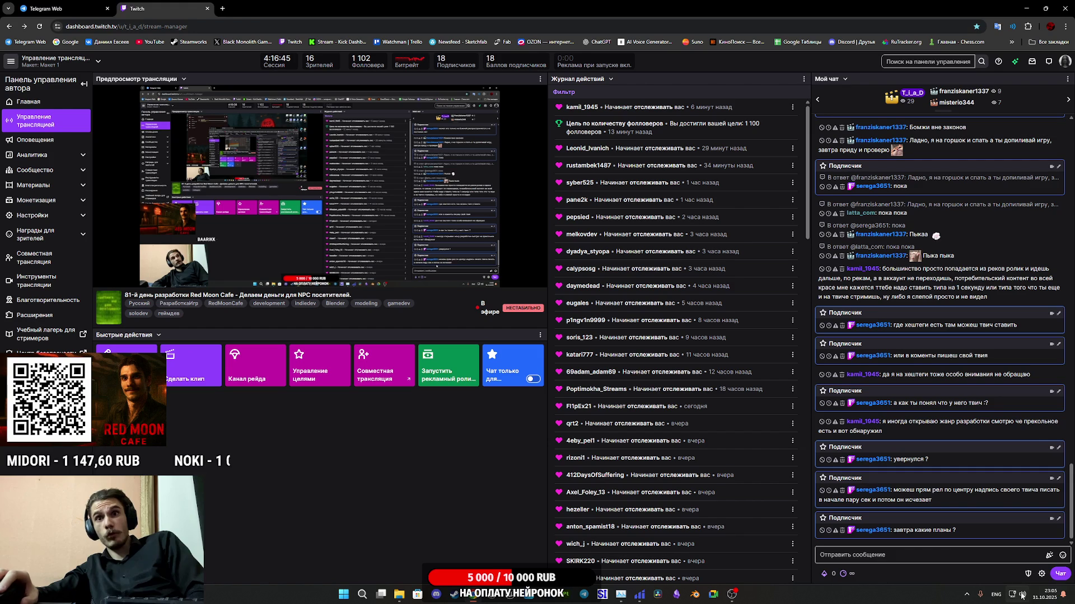
{"action": "left_click", "coordinate": [1042, 596]}
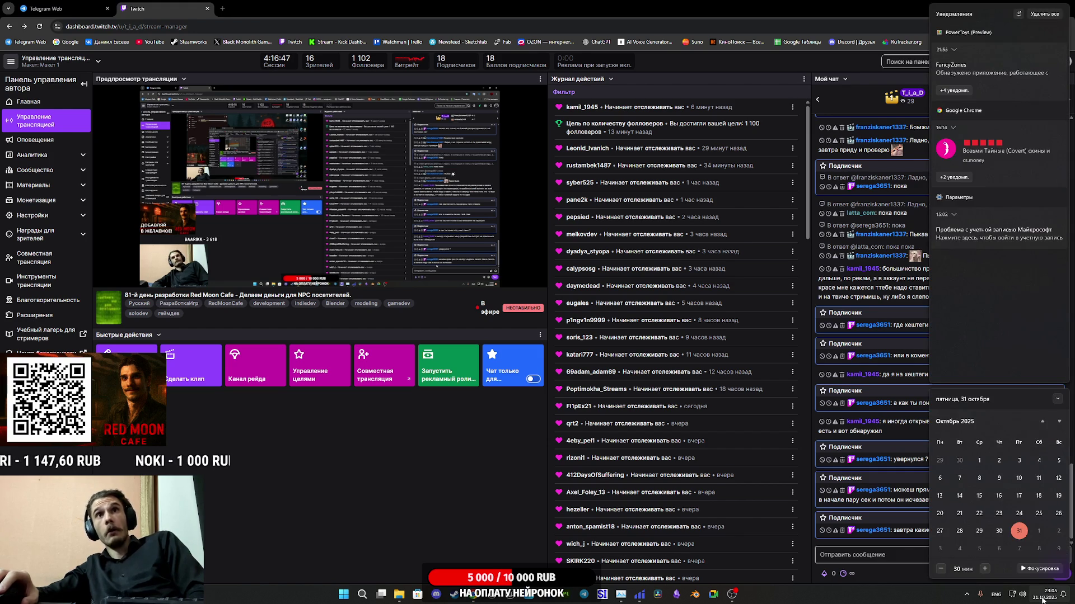
Step: Clear all Windows notifications, dismiss the panel, and reopen the closed Sketchfab tab
{"action": "left_click", "coordinate": [1045, 14]}
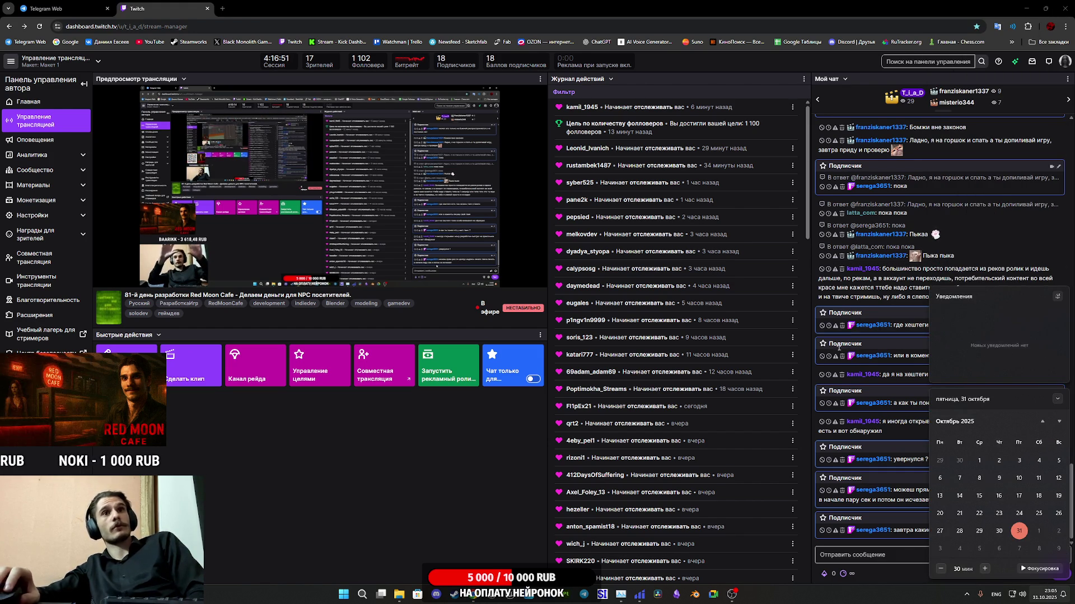
{"action": "left_click", "coordinate": [455, 476]}
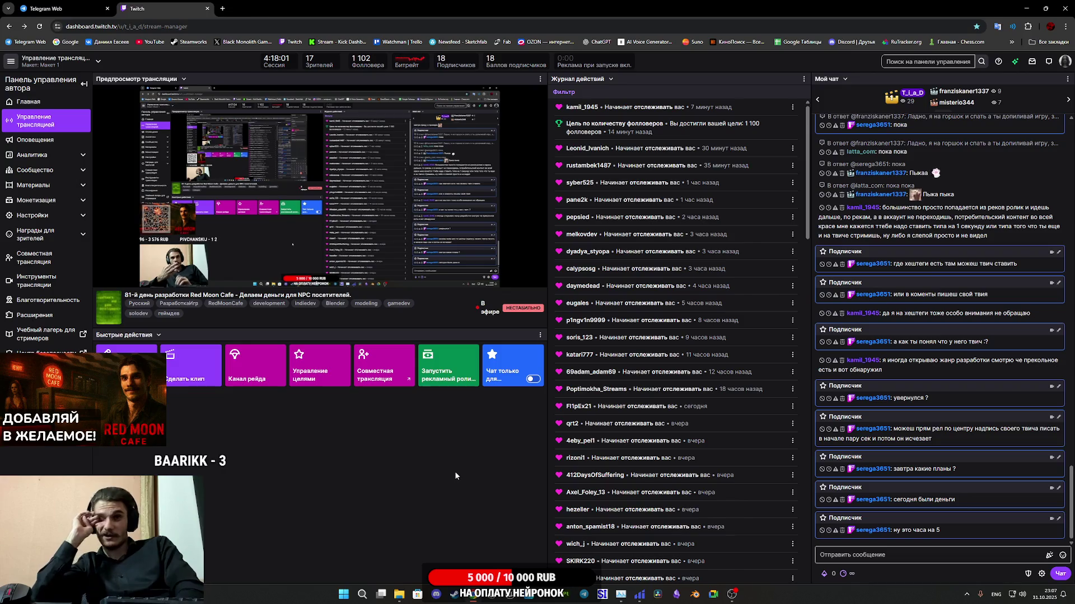
{"action": "key", "text": "ctrl+shift+t"}
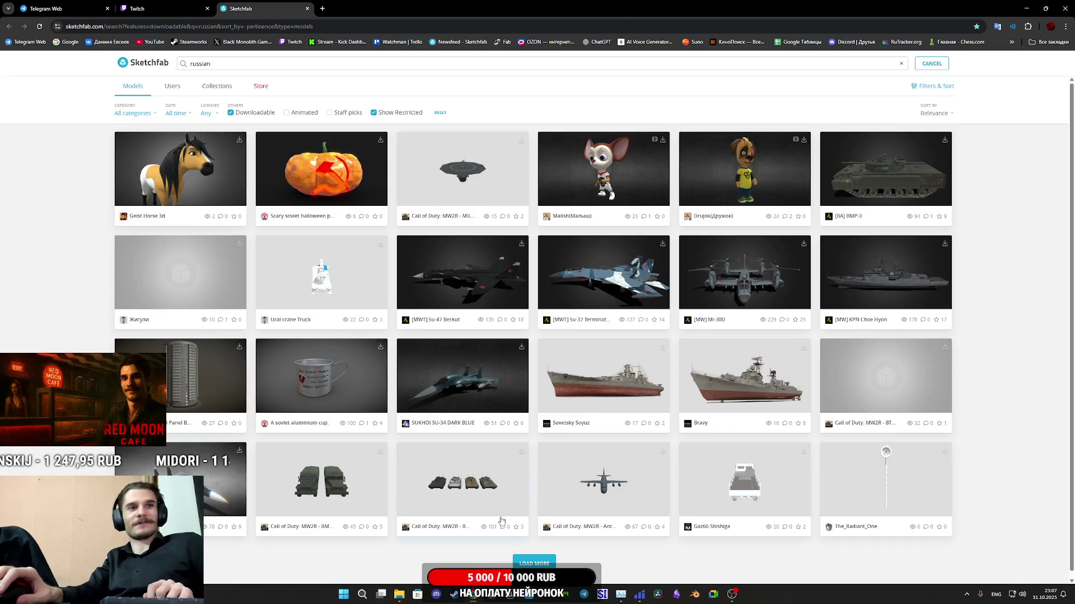
Step: Close the Twitch dashboard tab, clear the 'russian' search query, and start a new tab
{"action": "left_click", "coordinate": [142, 12]}
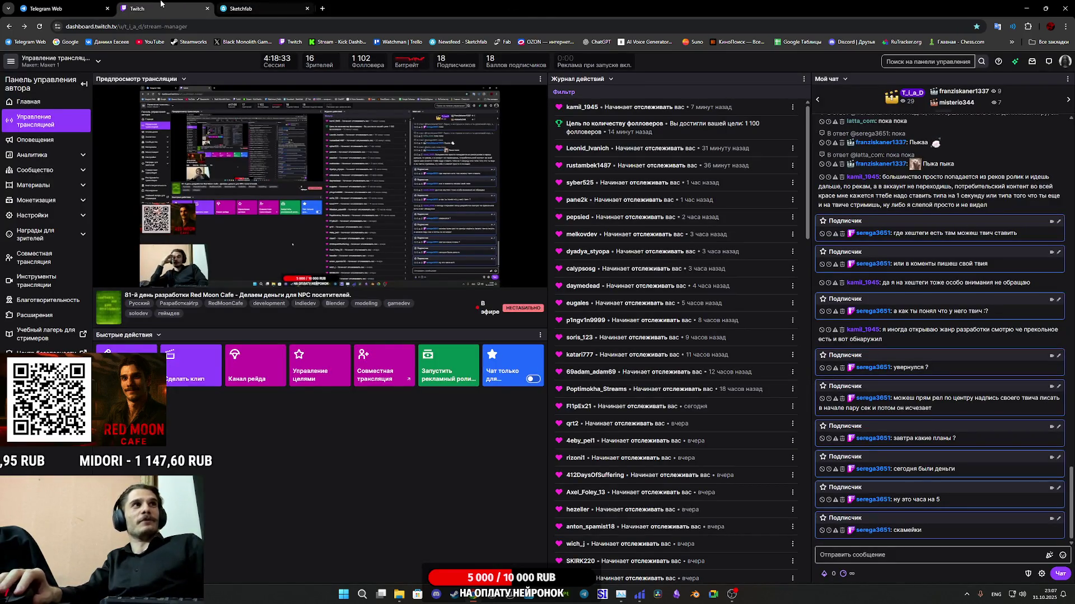
{"action": "key", "text": "ctrl+w"}
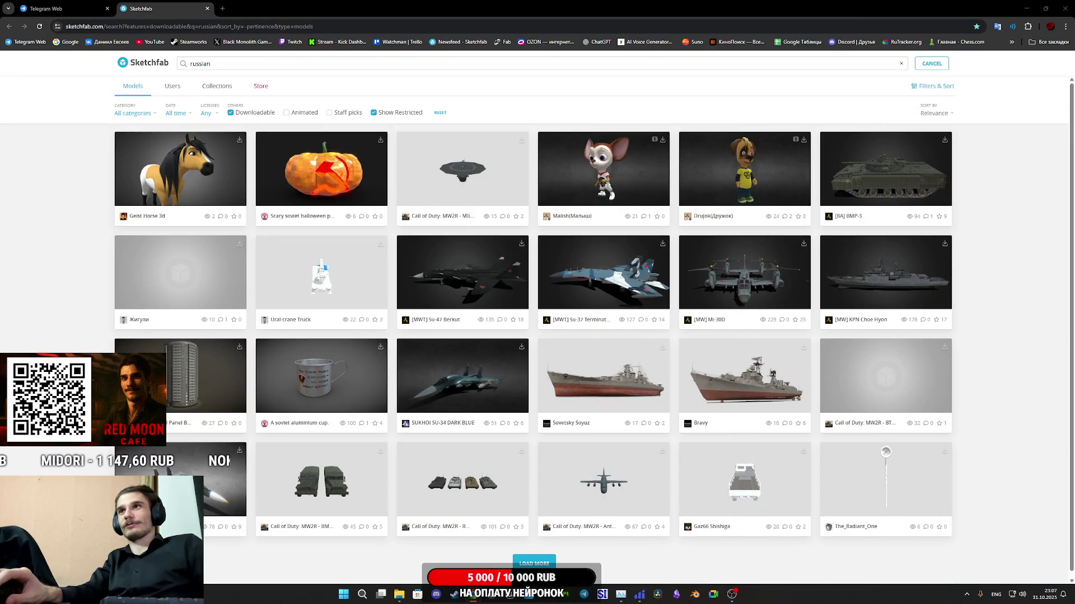
{"action": "double_click", "coordinate": [200, 63]}
{"action": "type", "text": "c"}
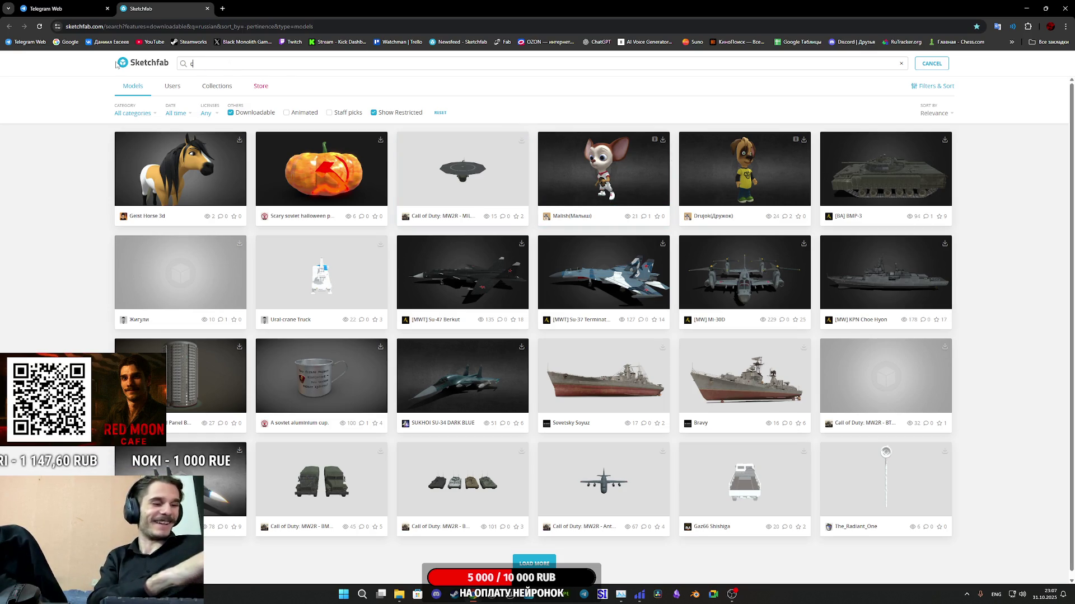
{"action": "type", "text": "rfvtqr"}
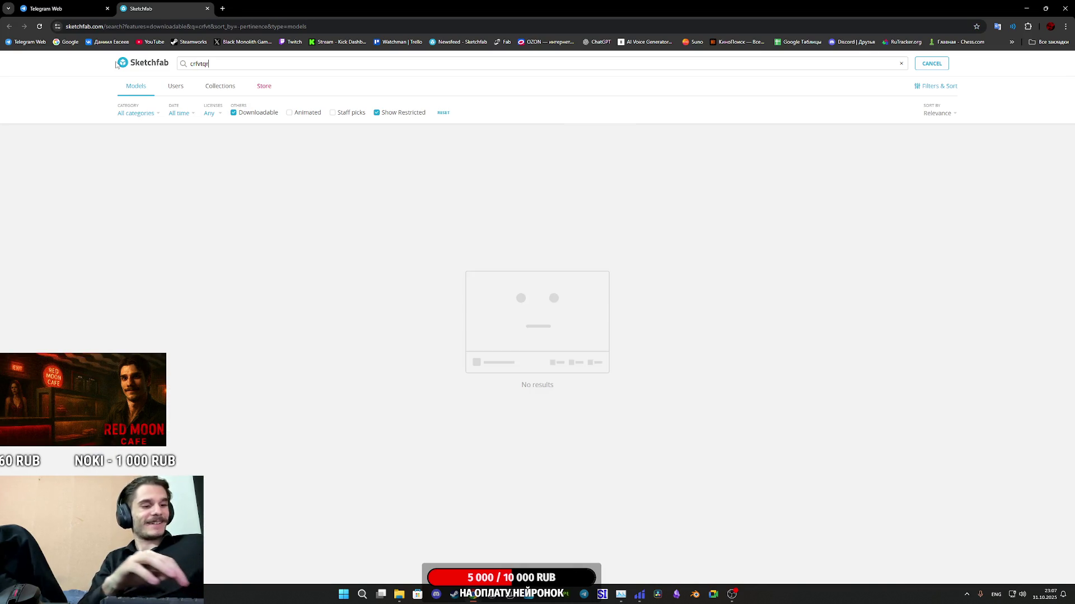
{"action": "key", "text": "BackSpace"}
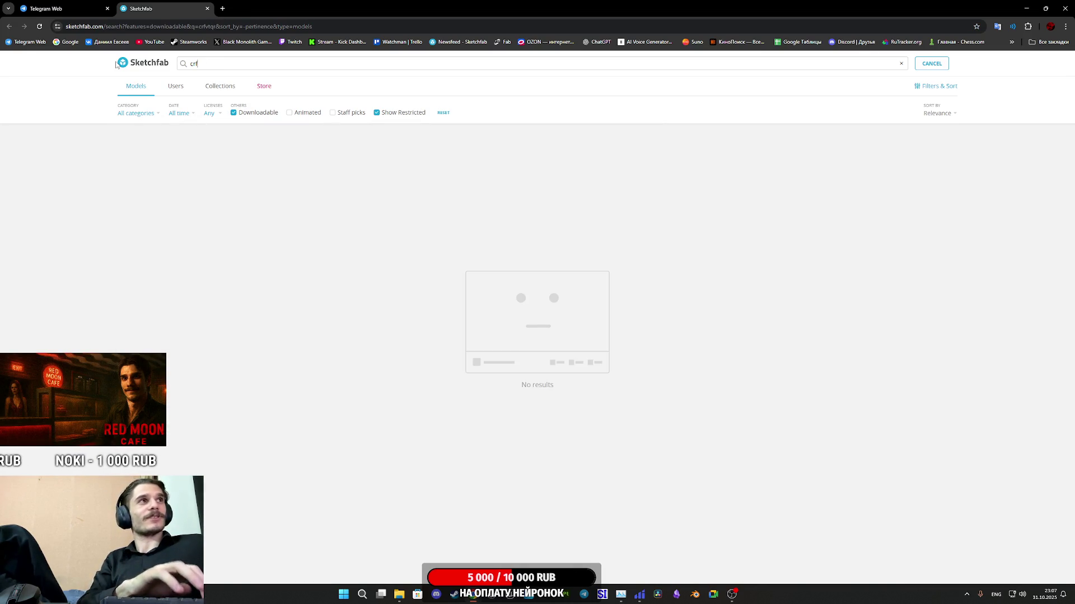
{"action": "key", "text": "BackSpace"}
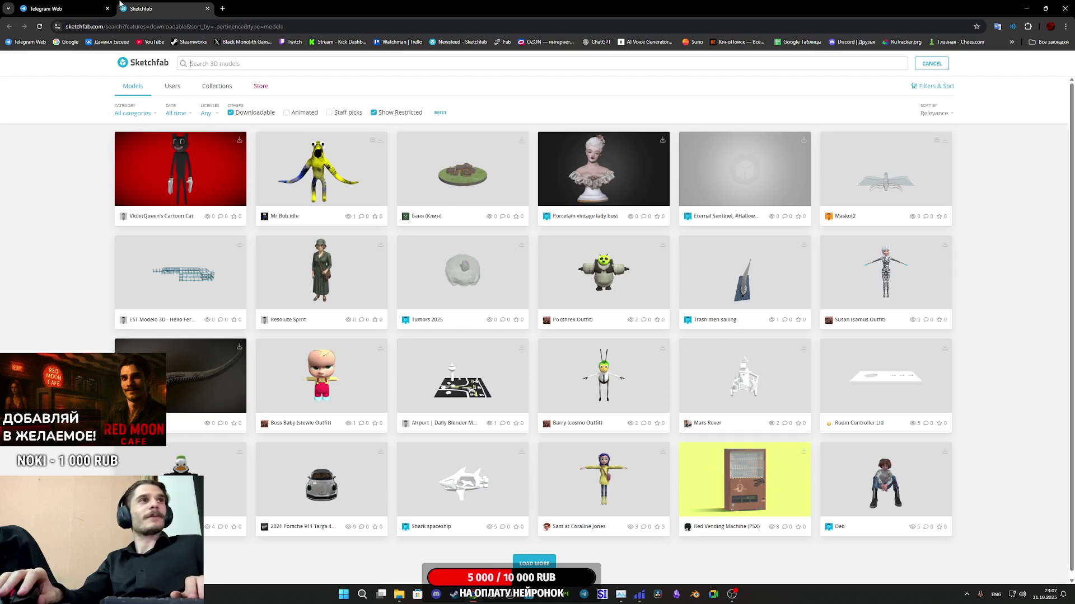
{"action": "left_click", "coordinate": [228, 9]}
Step: Translate 'Скамейка' from Russian to English in Google, getting 'Bench', then return to Sketchfab
{"action": "type", "text": "gtht"}
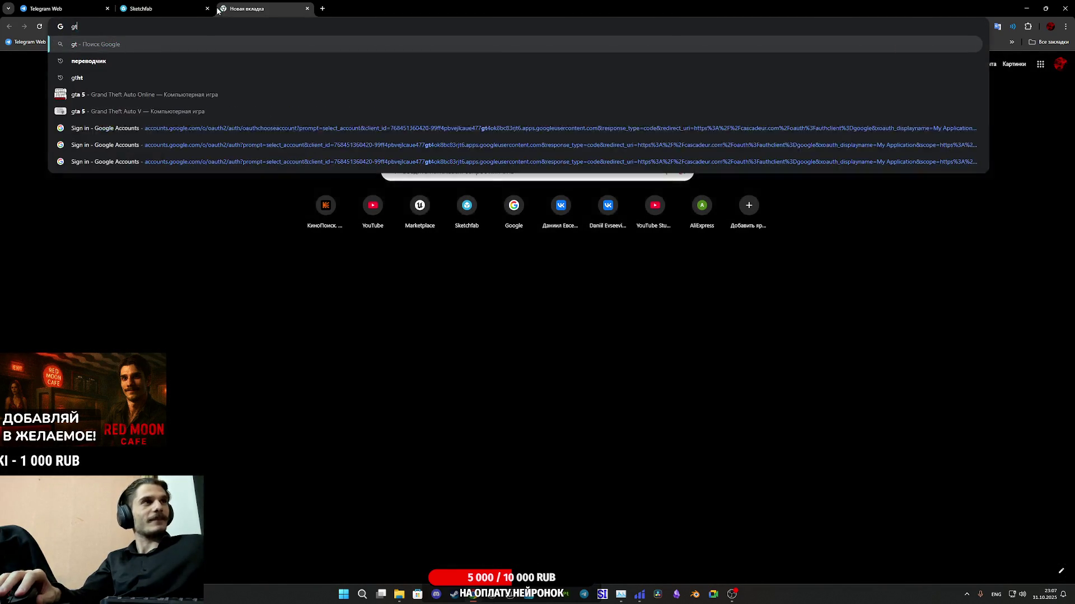
{"action": "left_click", "coordinate": [88, 60]}
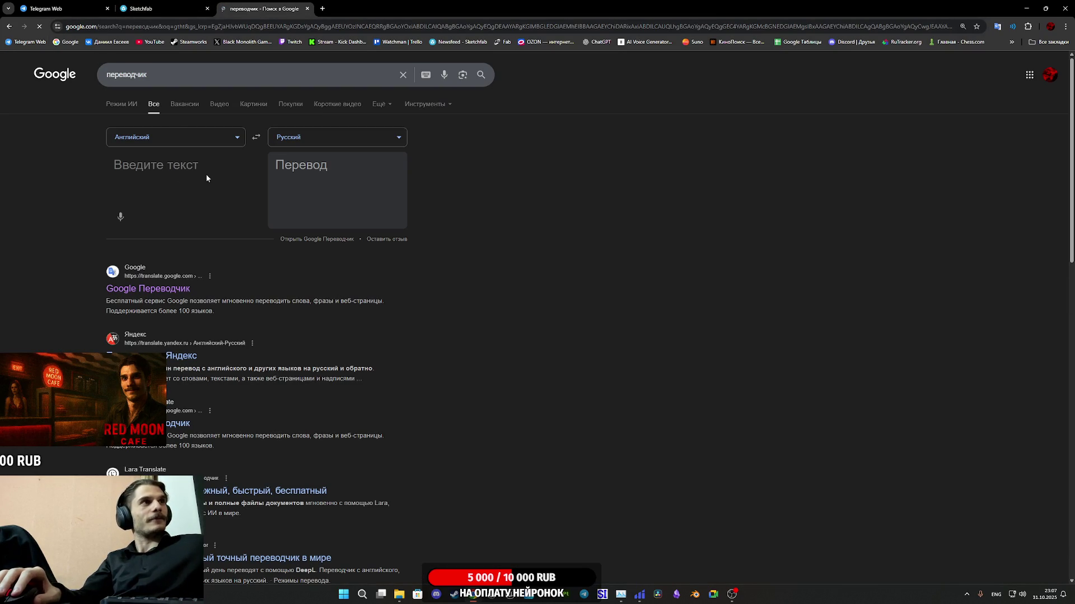
{"action": "left_click", "coordinate": [256, 137]}
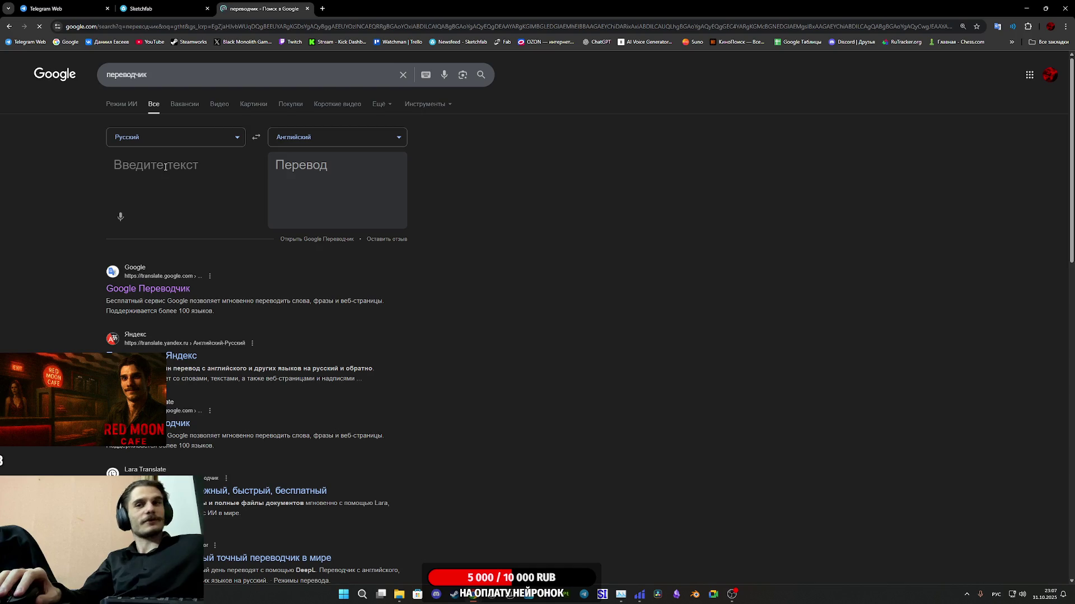
{"action": "type", "text": "Скамейка"}
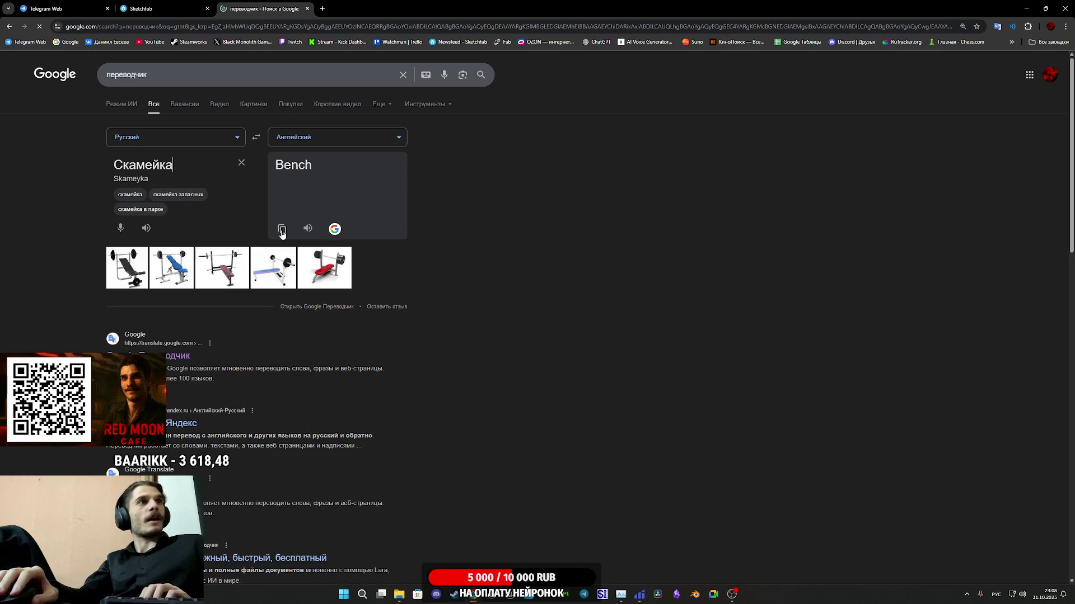
{"action": "left_click", "coordinate": [162, 9]}
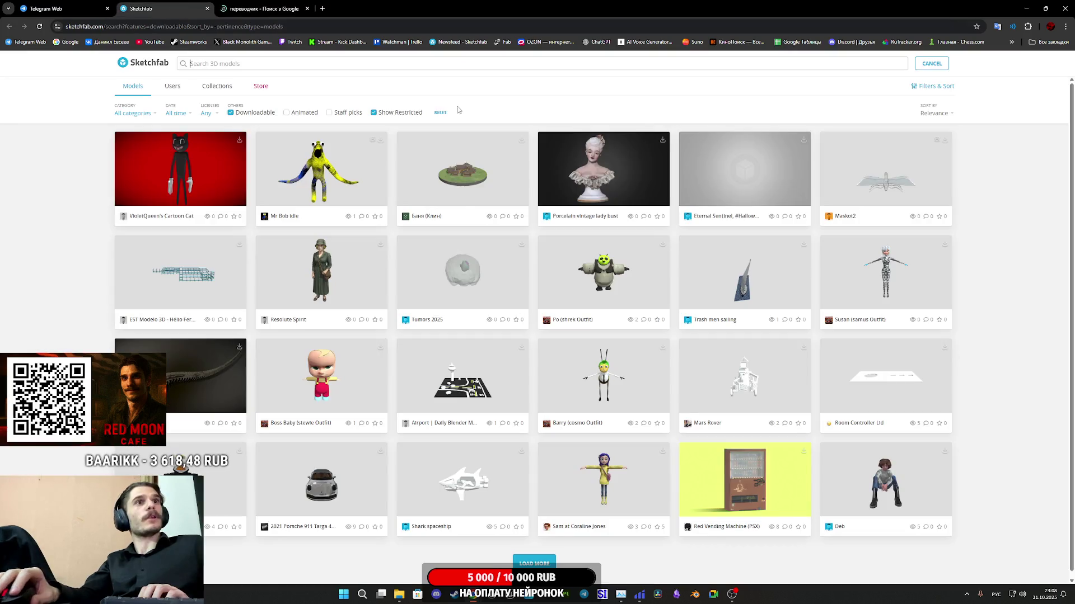
Step: Paste 'Bench' into the Sketchfab search and open Classic Garden Bench in a new tab
{"action": "right_click", "coordinate": [229, 62]}
{"action": "left_click", "coordinate": [265, 169]}
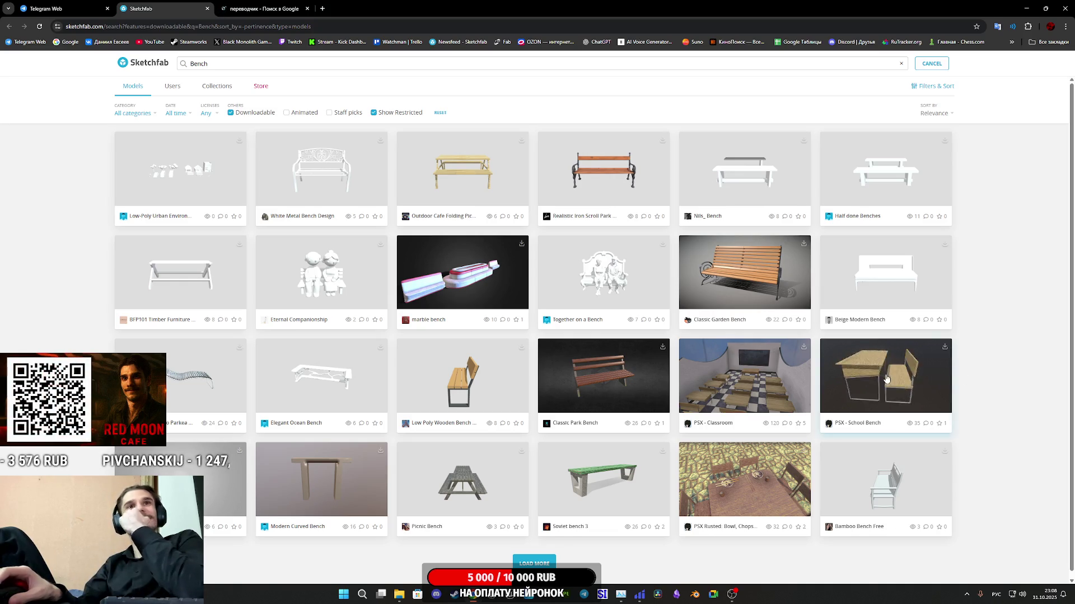
{"action": "middle_click", "coordinate": [739, 290]}
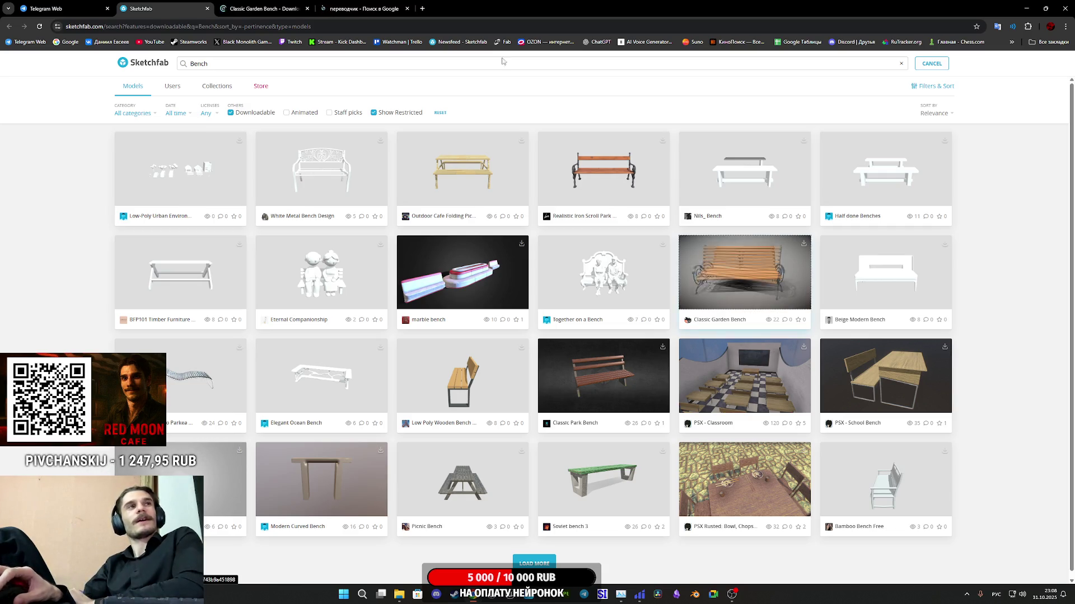
{"action": "left_click", "coordinate": [261, 4]}
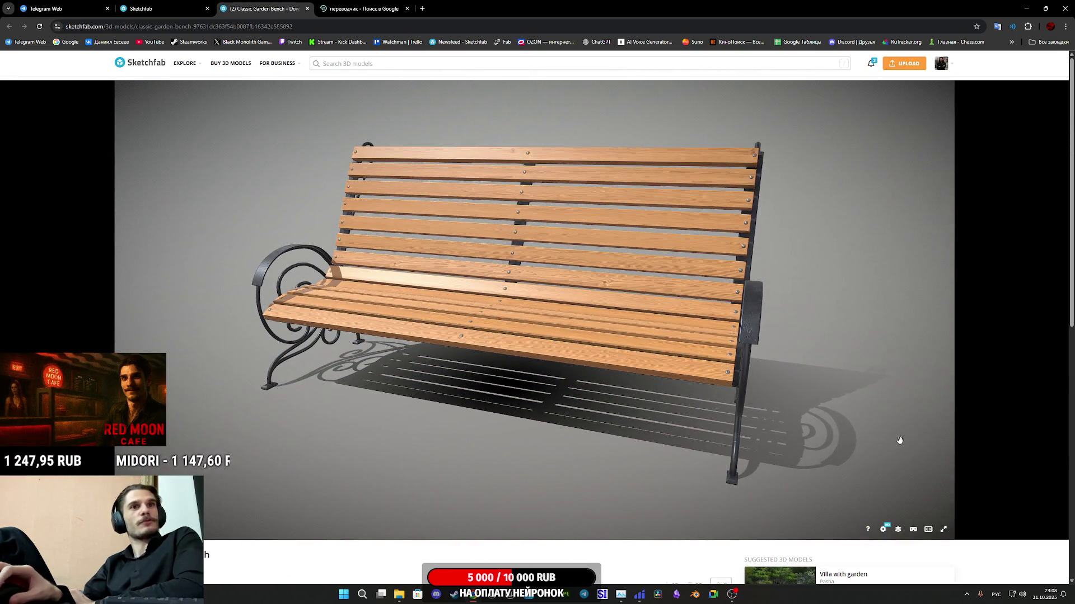
Step: Show the Classic Garden Bench as a wireframe in the Model Inspector and orbit it frontally
{"action": "left_click", "coordinate": [898, 530]}
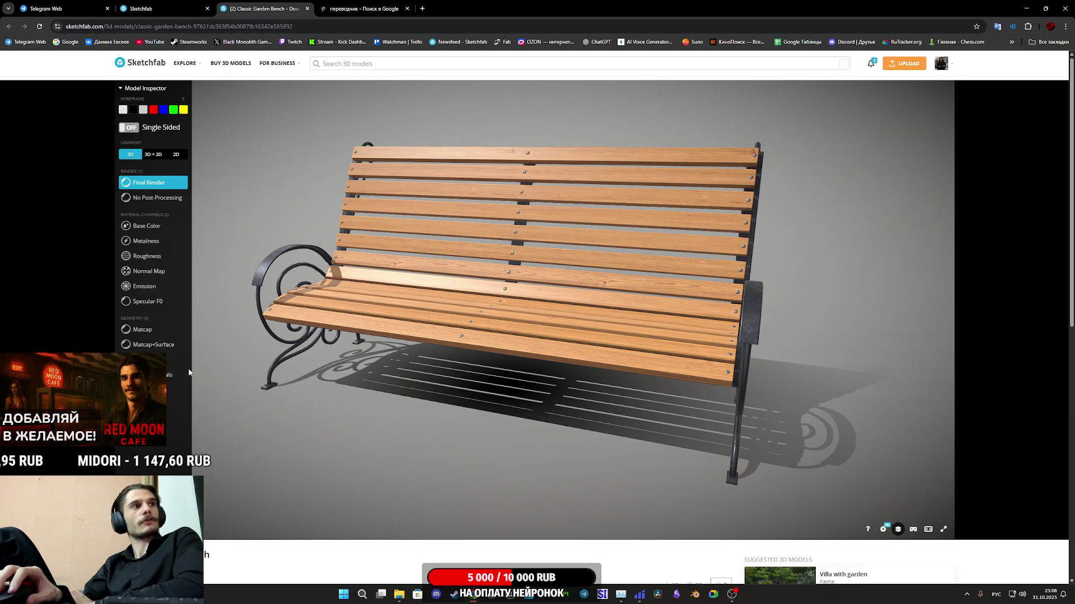
{"action": "left_click", "coordinate": [179, 361]}
{"action": "mouse_move", "coordinate": [228, 456]}
{"action": "left_mouse_down"}
{"action": "mouse_move", "coordinate": [473, 323]}
{"action": "mouse_move", "coordinate": [515, 320]}
{"action": "left_mouse_up"}
{"action": "scroll", "coordinate": [514, 321], "scroll_direction": "up", "scroll_amount": 5}
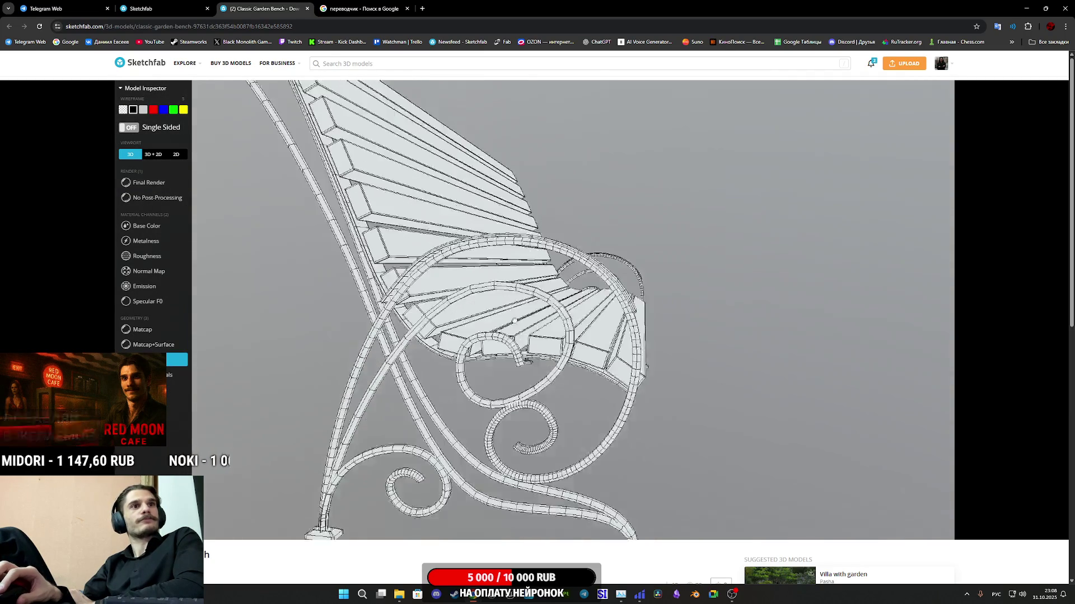
{"action": "scroll", "coordinate": [515, 319], "scroll_direction": "down", "scroll_amount": 3}
{"action": "left_click_drag", "start_coordinate": [515, 319], "coordinate": [492, 336]}
{"action": "scroll", "coordinate": [482, 342], "scroll_direction": "up", "scroll_amount": 3}
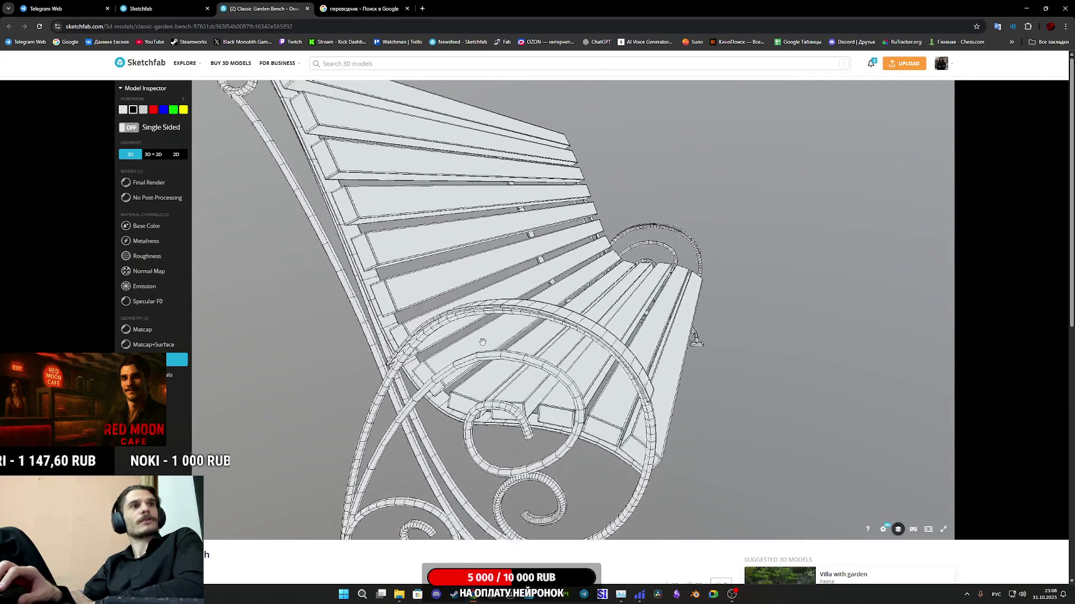
{"action": "scroll", "coordinate": [391, 324], "scroll_direction": "down", "scroll_amount": 3}
{"action": "scroll", "coordinate": [293, 308], "scroll_direction": "up", "scroll_amount": 3}
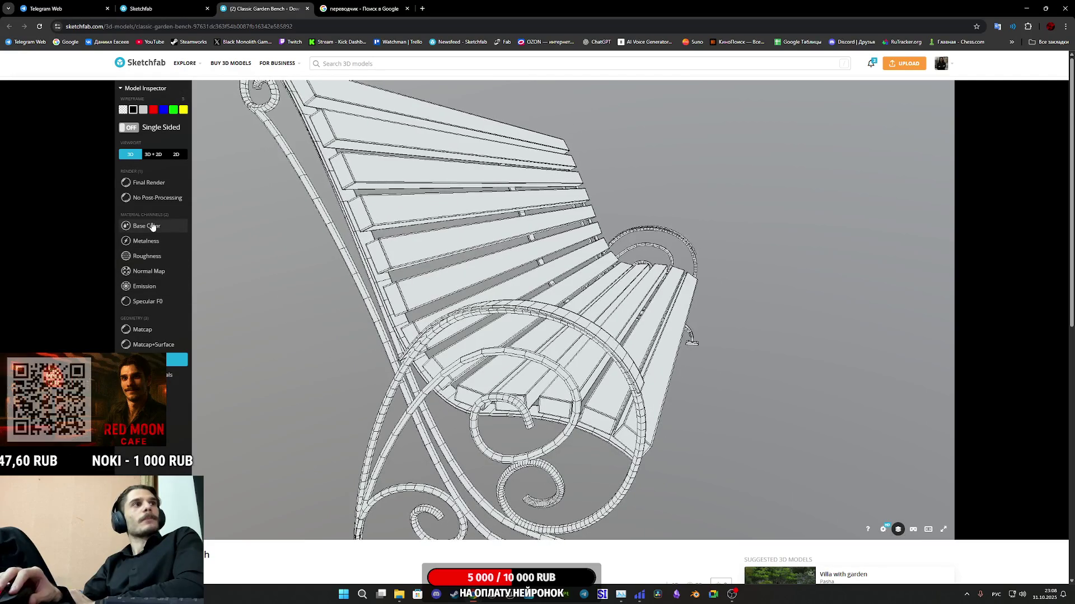
Step: View the base colour texture in a 2D panel with the wireframe UV layout overlaid
{"action": "left_click", "coordinate": [152, 227]}
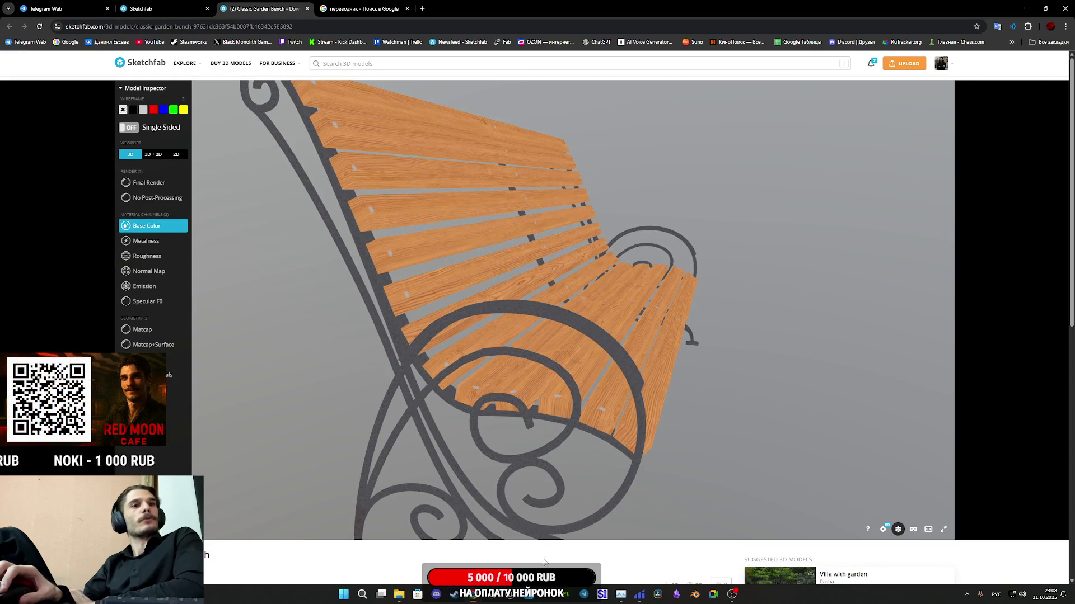
{"action": "left_click", "coordinate": [160, 156]}
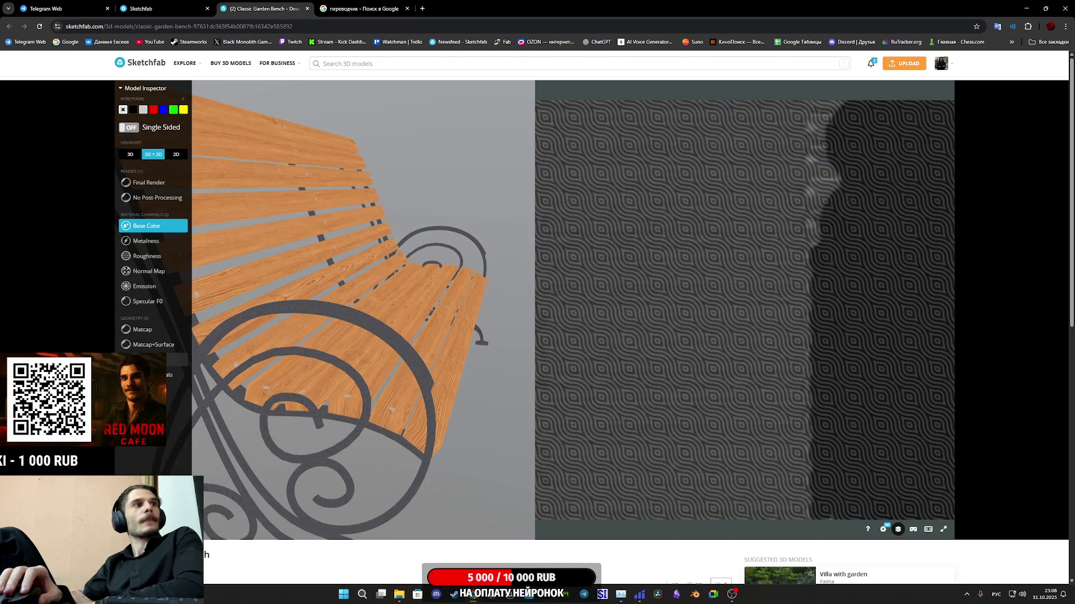
{"action": "left_click", "coordinate": [177, 360]}
{"action": "left_click", "coordinate": [932, 98]}
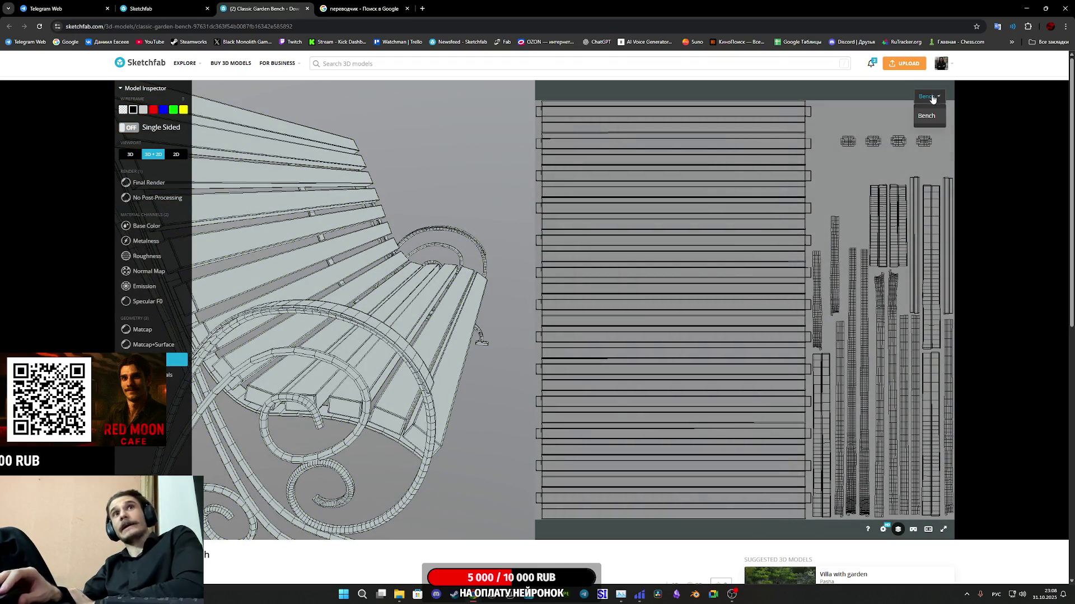
{"action": "left_click", "coordinate": [162, 183]}
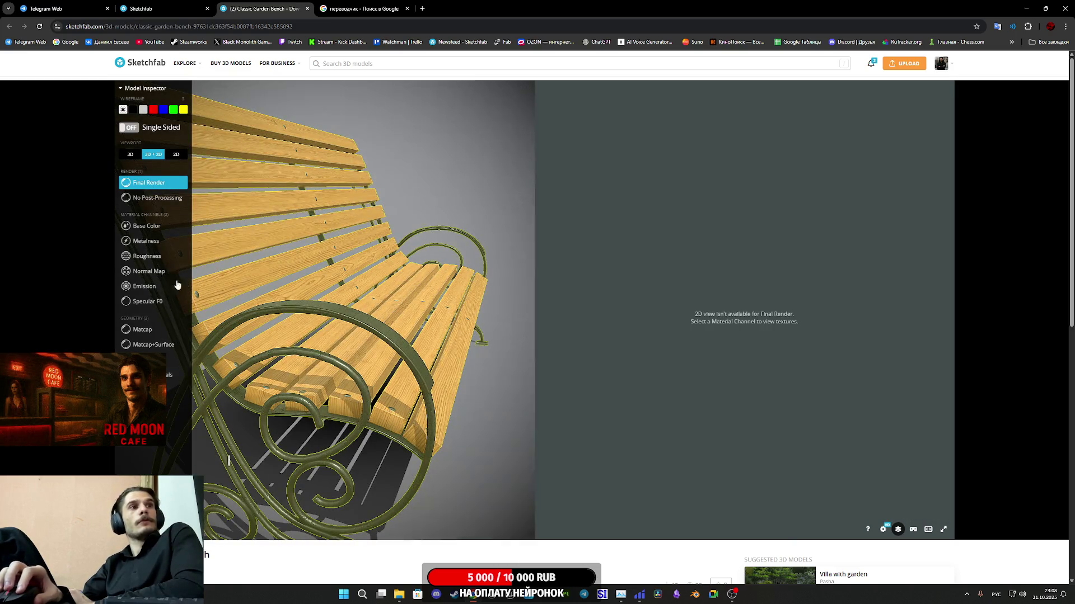
{"action": "left_click", "coordinate": [161, 229]}
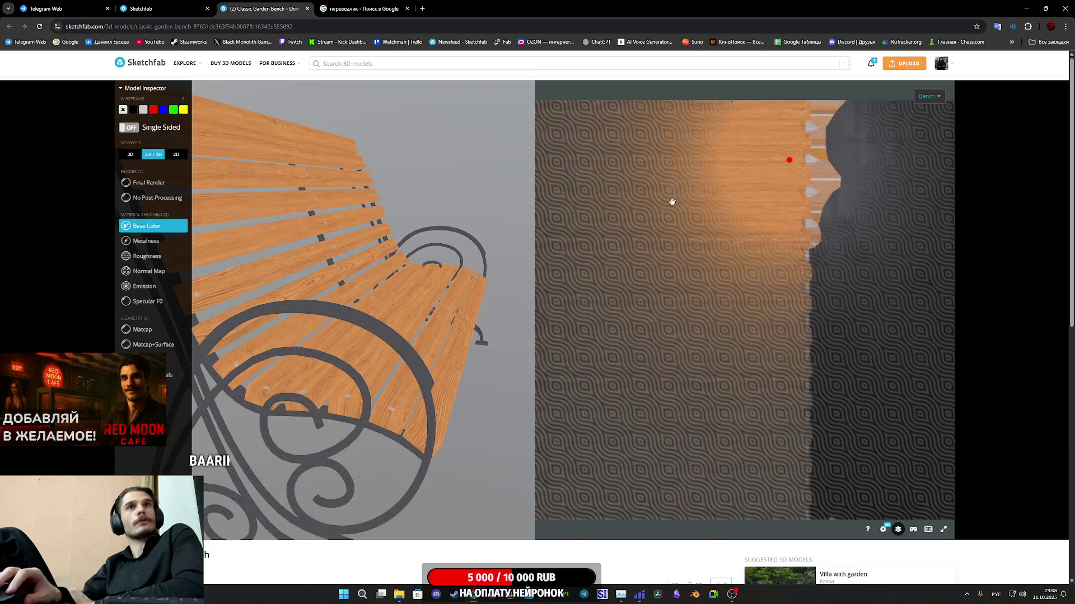
{"action": "key", "text": "3"}
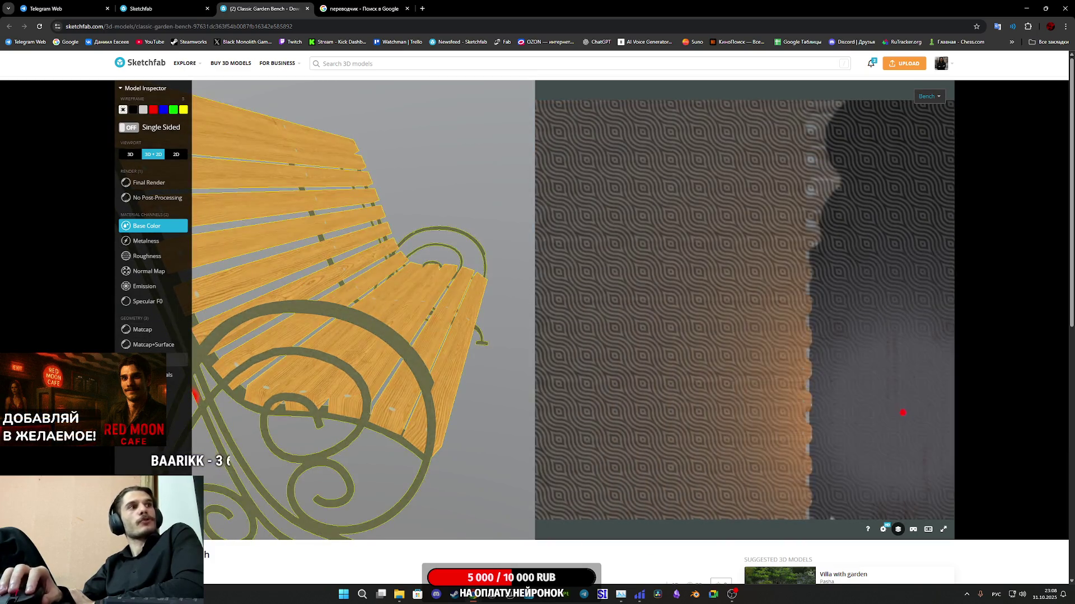
Step: Zoom in and out on the UV islands, then close the Classic Garden Bench tab
{"action": "scroll", "coordinate": [886, 208], "scroll_direction": "up", "scroll_amount": 2}
{"action": "left_click_drag", "start_coordinate": [872, 149], "coordinate": [771, 199]}
{"action": "scroll", "coordinate": [748, 192], "scroll_direction": "down", "scroll_amount": 1}
{"action": "left_click_drag", "start_coordinate": [808, 312], "coordinate": [793, 265]}
{"action": "scroll", "coordinate": [793, 264], "scroll_direction": "down", "scroll_amount": 5}
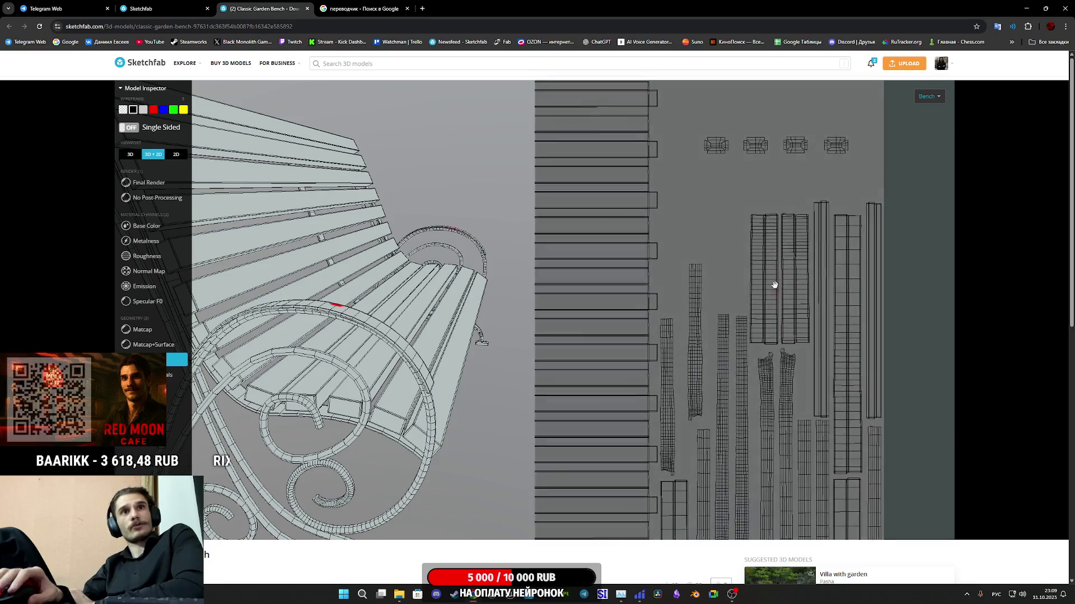
{"action": "scroll", "coordinate": [775, 280], "scroll_direction": "up", "scroll_amount": 3}
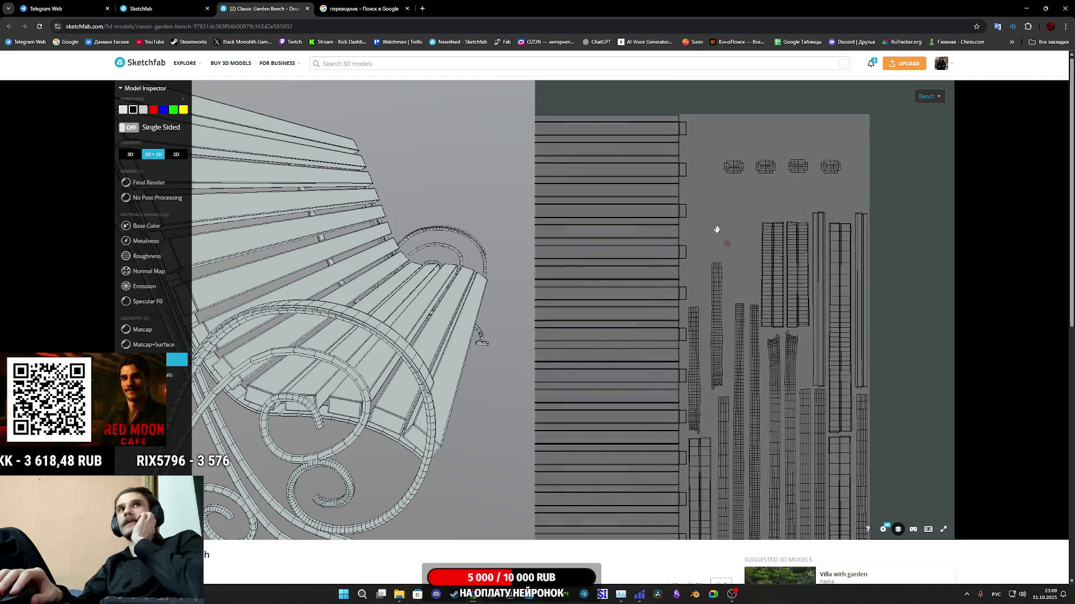
{"action": "middle_click", "coordinate": [279, 2]}
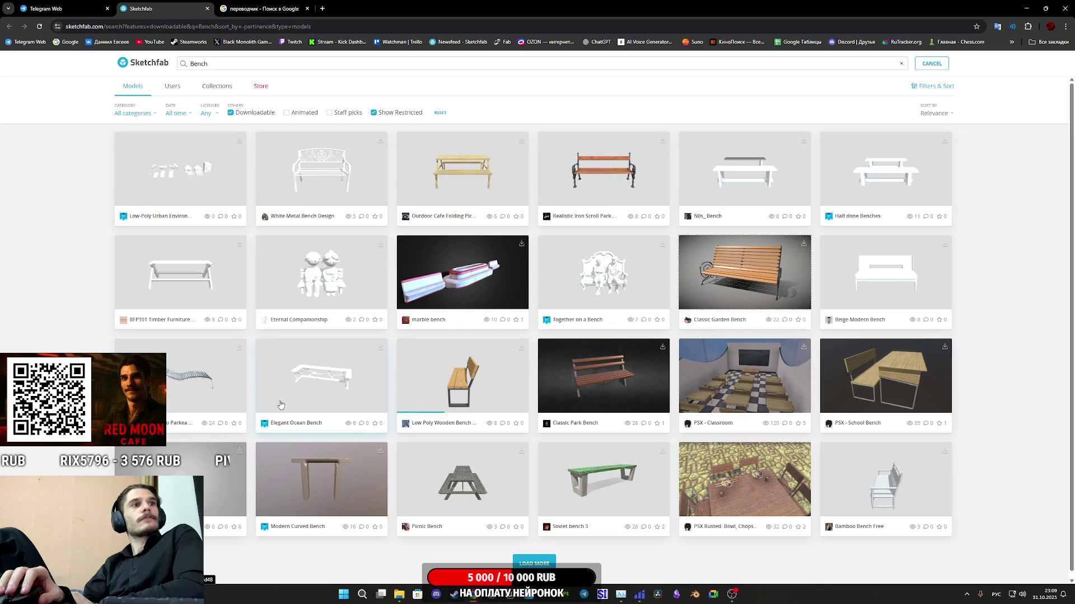
{"action": "middle_click", "coordinate": [604, 480]}
{"action": "left_click", "coordinate": [272, 4]}
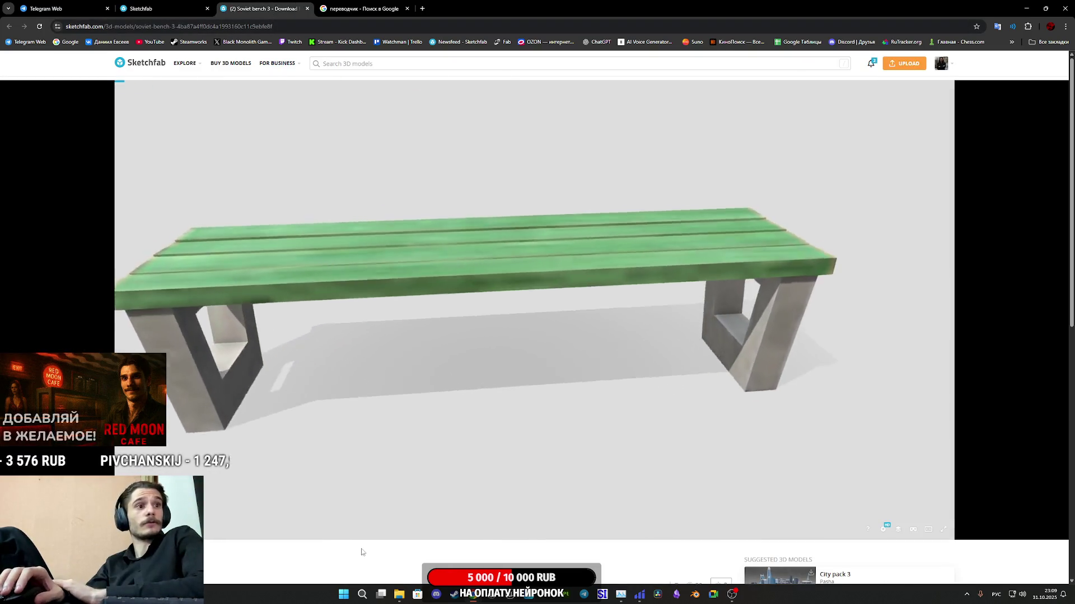
{"action": "scroll", "coordinate": [331, 571], "scroll_direction": "down", "scroll_amount": 4}
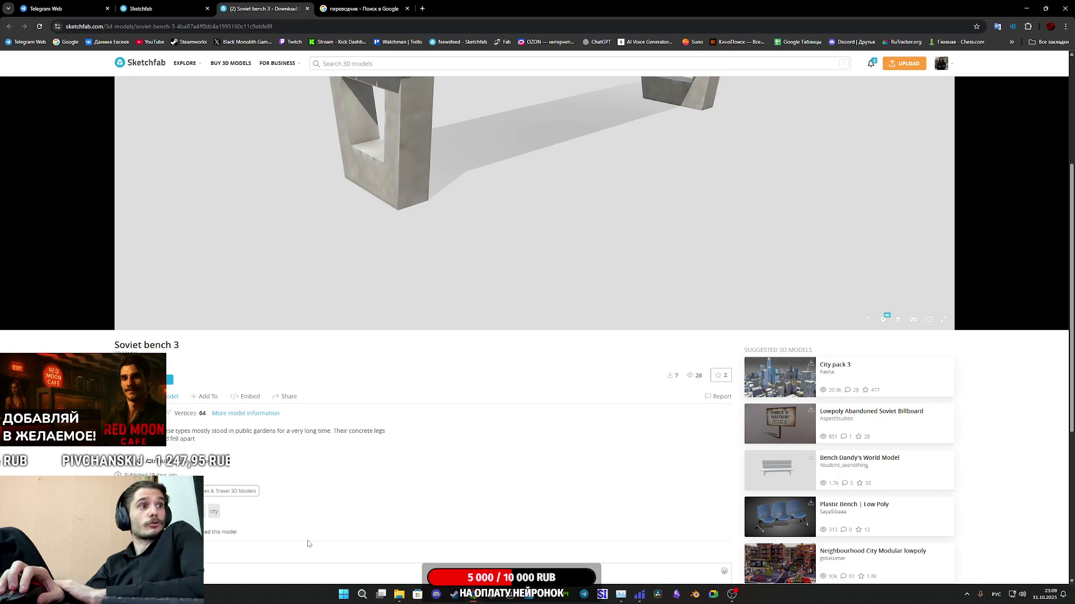
{"action": "scroll", "coordinate": [307, 544], "scroll_direction": "up", "scroll_amount": 4}
{"action": "mouse_move", "coordinate": [412, 336]}
{"action": "left_mouse_down"}
{"action": "mouse_move", "coordinate": [410, 356]}
{"action": "mouse_move", "coordinate": [441, 340]}
{"action": "mouse_move", "coordinate": [449, 361]}
{"action": "mouse_move", "coordinate": [847, 473]}
{"action": "mouse_move", "coordinate": [930, 532]}
{"action": "left_mouse_up"}
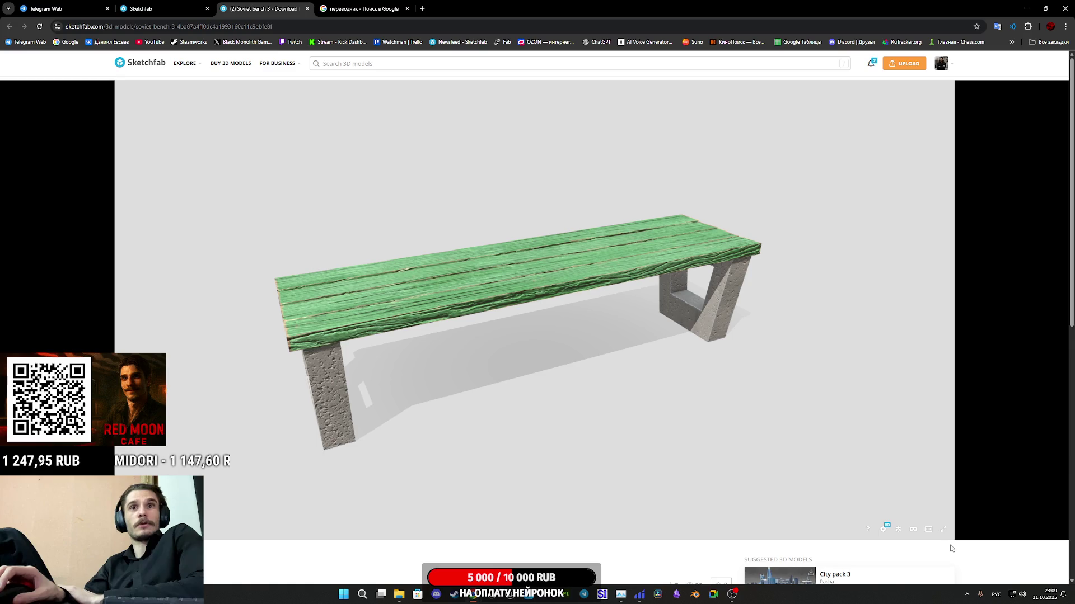
{"action": "left_click", "coordinate": [898, 530]}
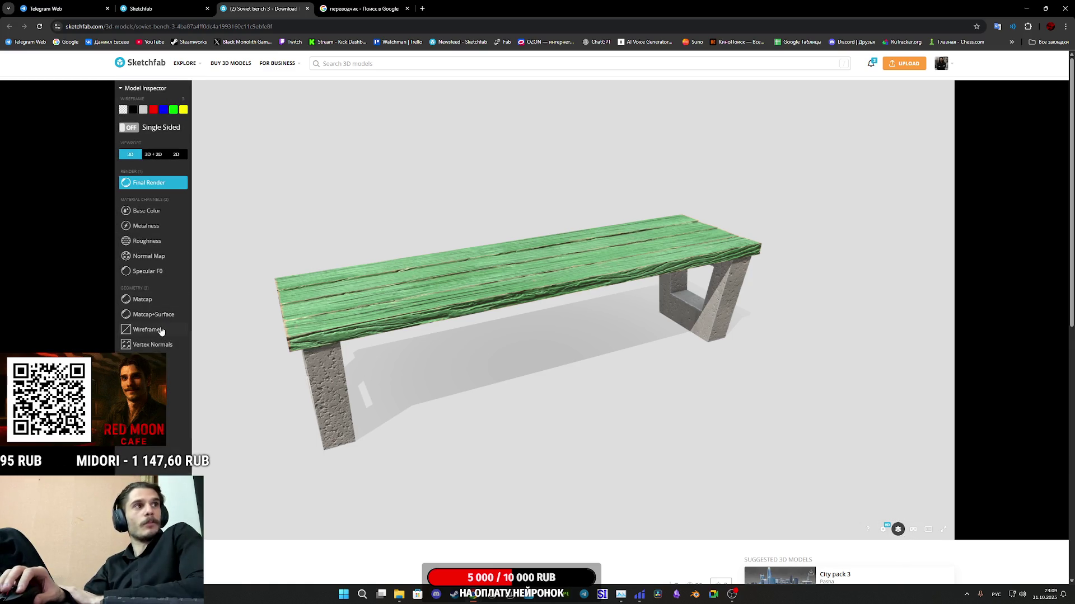
{"action": "left_click", "coordinate": [146, 330]}
{"action": "left_click_drag", "start_coordinate": [368, 319], "coordinate": [604, 319]}
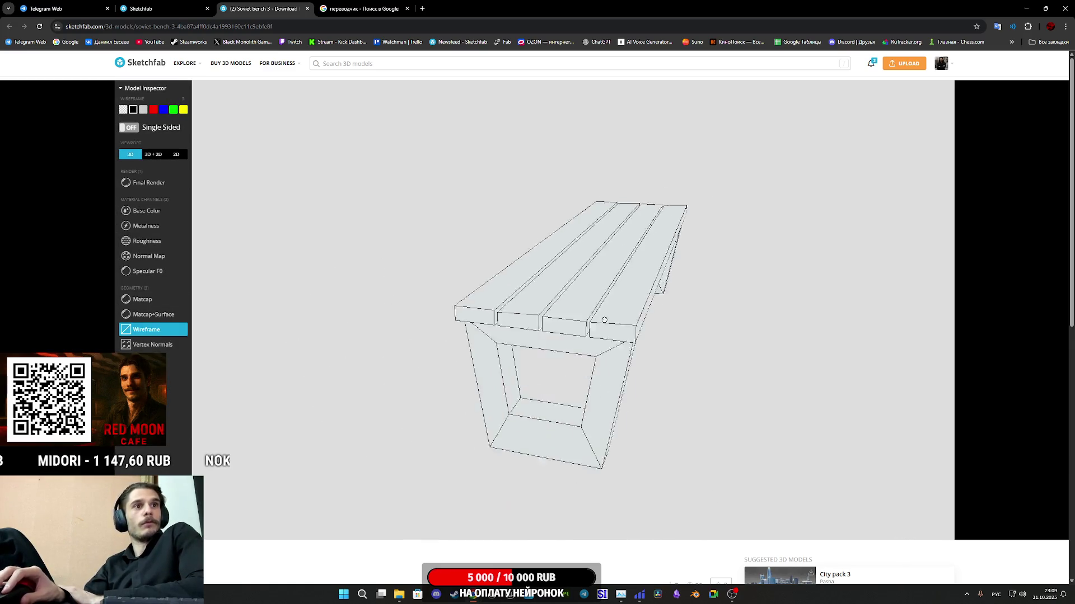
{"action": "left_click", "coordinate": [147, 212]}
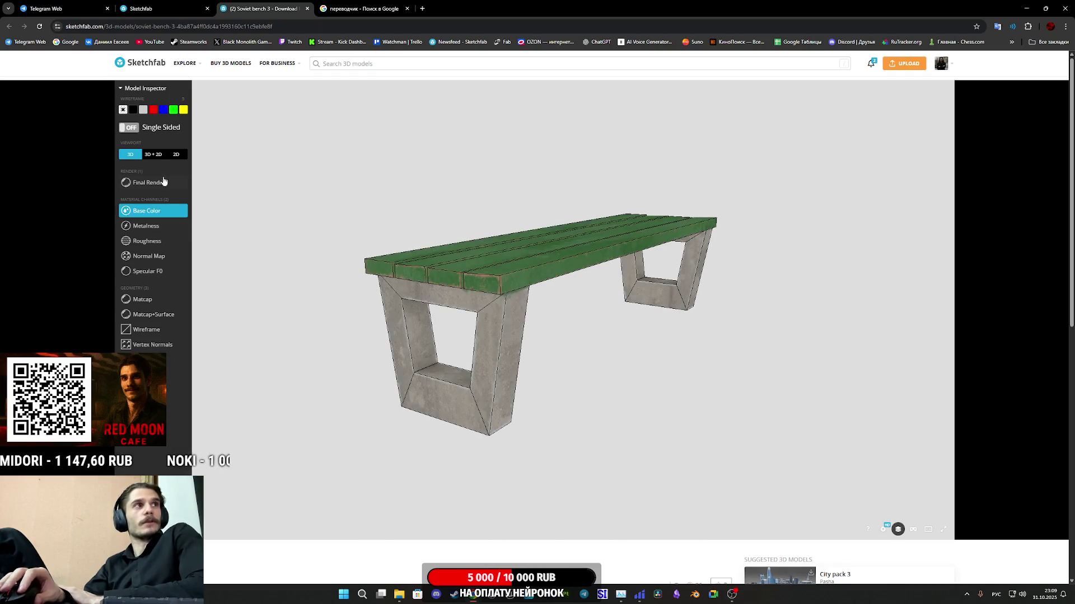
{"action": "left_click", "coordinate": [159, 158]}
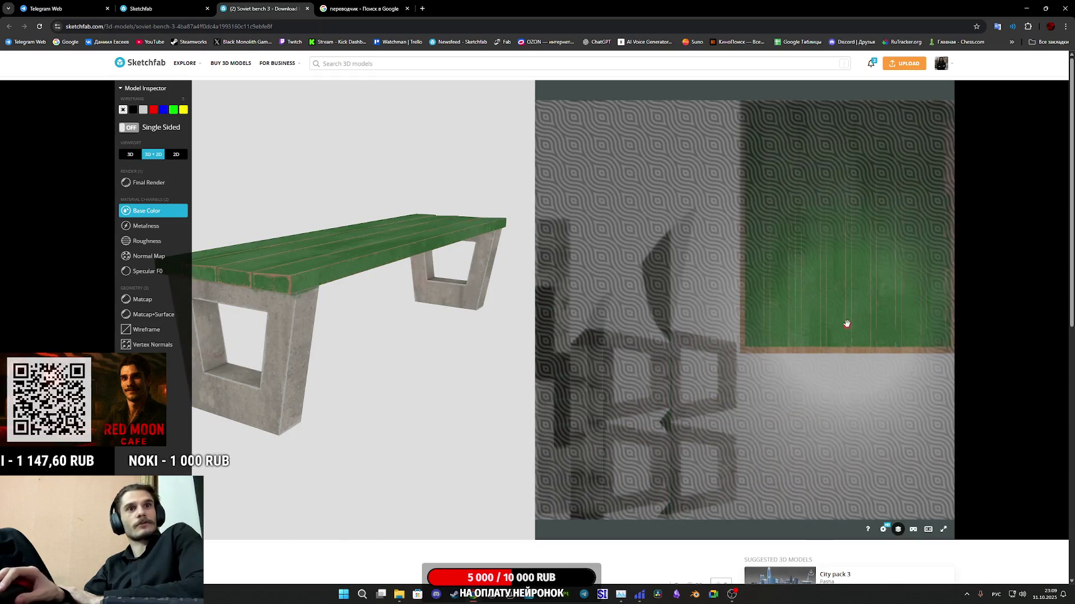
{"action": "left_click", "coordinate": [143, 331]}
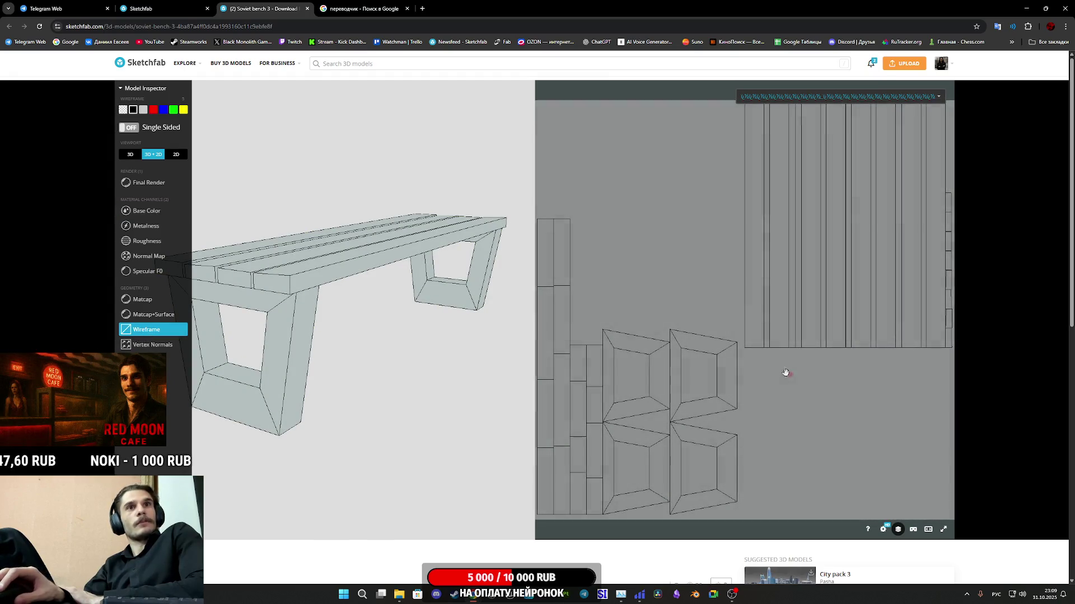
{"action": "left_click", "coordinate": [846, 98]}
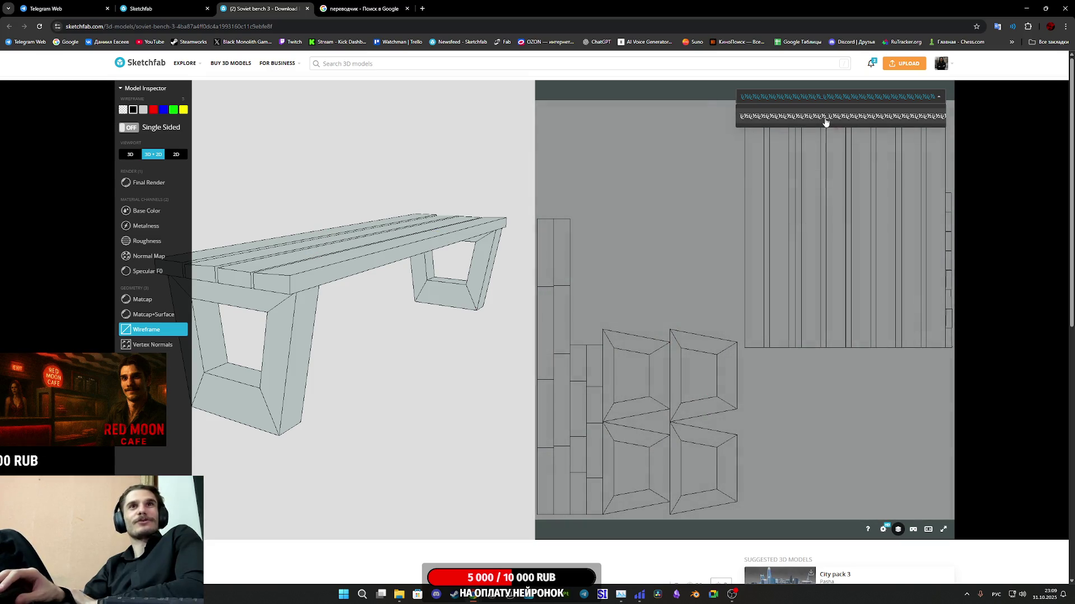
{"action": "mouse_move", "coordinate": [837, 336]}
{"action": "left_mouse_down"}
{"action": "mouse_move", "coordinate": [811, 384]}
{"action": "mouse_move", "coordinate": [838, 348]}
{"action": "mouse_move", "coordinate": [833, 377]}
{"action": "mouse_move", "coordinate": [859, 352]}
{"action": "left_mouse_up"}
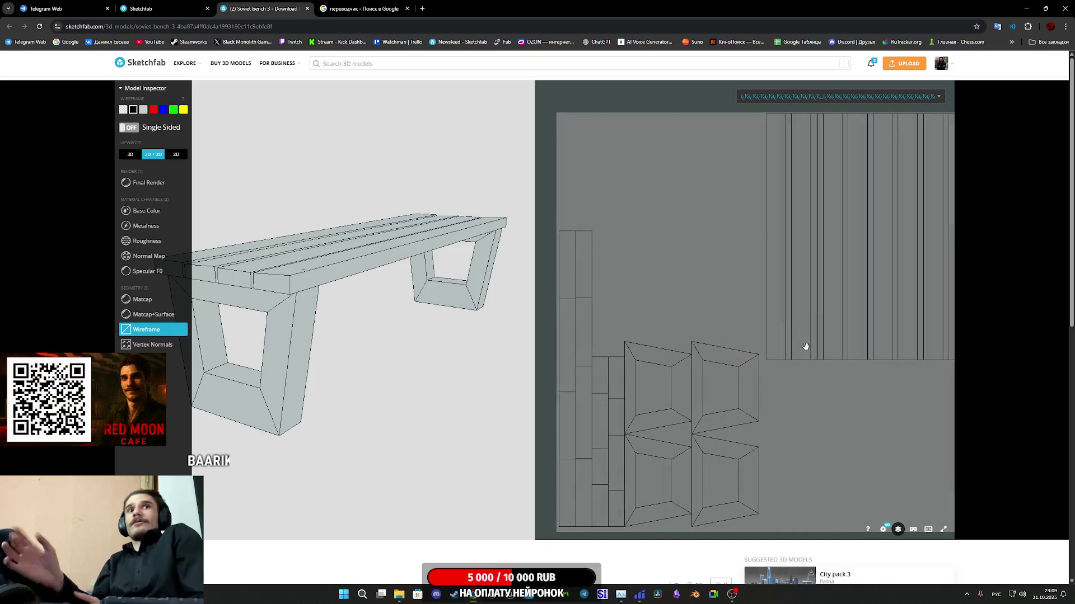
{"action": "left_click_drag", "start_coordinate": [837, 280], "coordinate": [755, 237]}
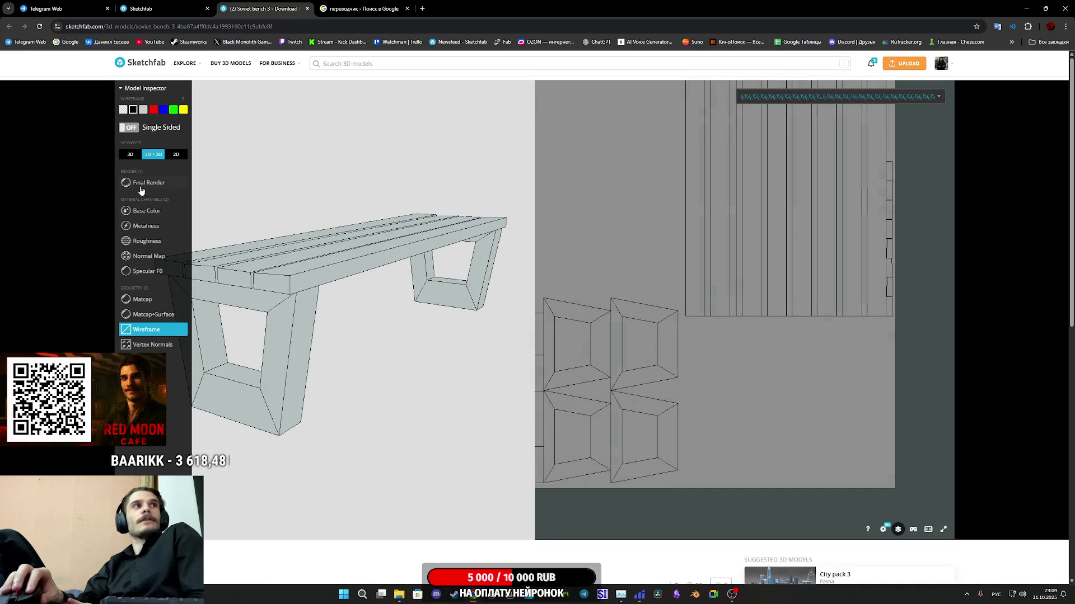
{"action": "left_click", "coordinate": [125, 155]}
{"action": "left_click_drag", "start_coordinate": [267, 192], "coordinate": [469, 311]}
{"action": "left_click", "coordinate": [157, 210]}
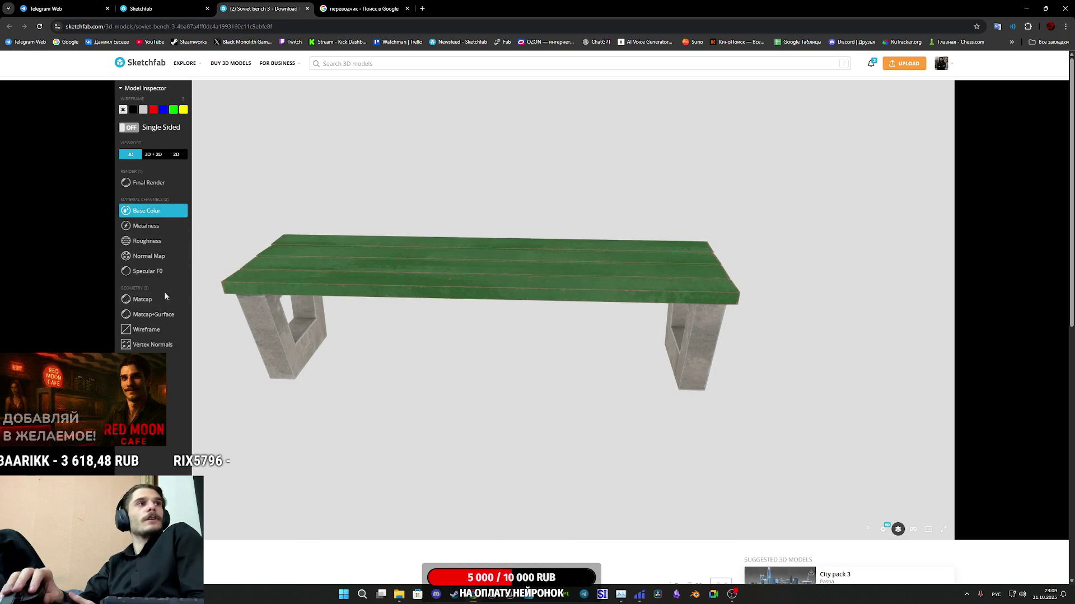
{"action": "left_click", "coordinate": [148, 335]}
{"action": "mouse_move", "coordinate": [425, 291]}
{"action": "left_mouse_down"}
{"action": "mouse_move", "coordinate": [565, 273]}
{"action": "mouse_move", "coordinate": [549, 278]}
{"action": "left_mouse_up"}
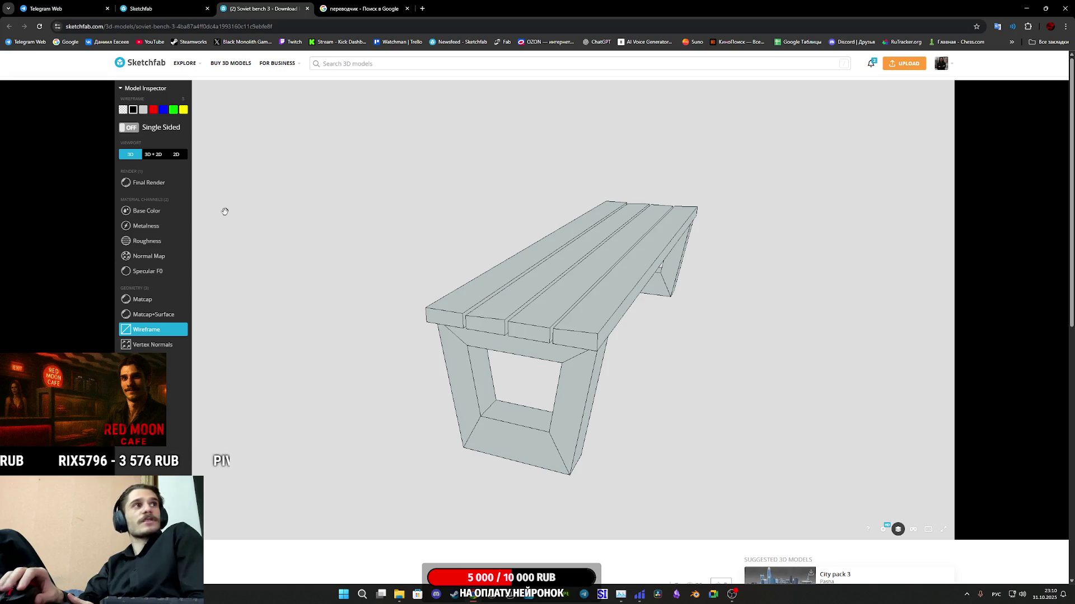
{"action": "left_click", "coordinate": [150, 217]}
{"action": "mouse_move", "coordinate": [561, 280]}
{"action": "left_mouse_down"}
{"action": "mouse_move", "coordinate": [590, 333]}
{"action": "mouse_move", "coordinate": [431, 305]}
{"action": "left_mouse_up"}
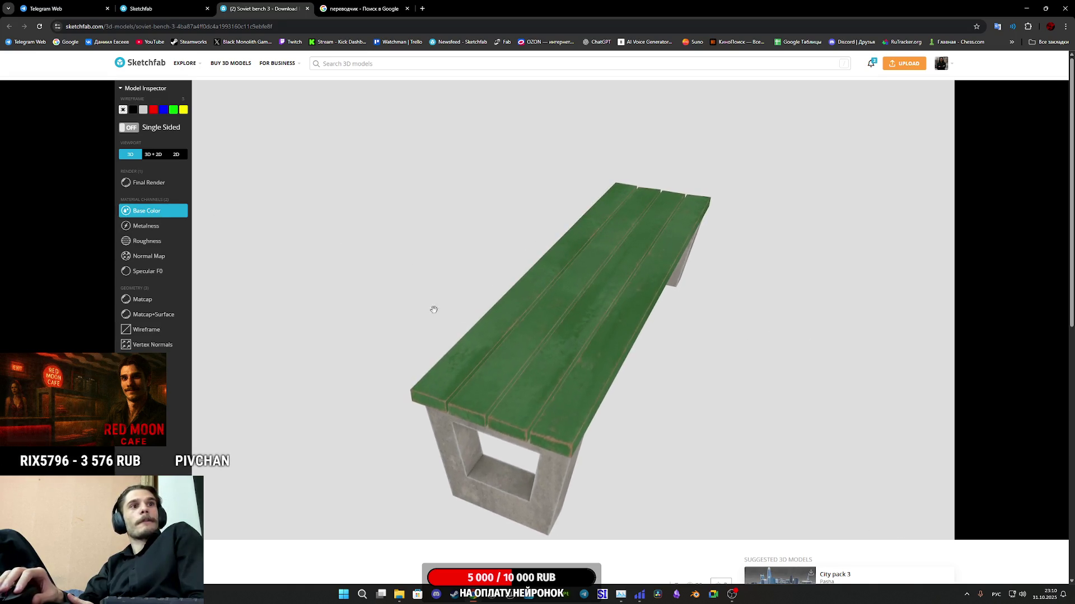
{"action": "left_click", "coordinate": [158, 185]}
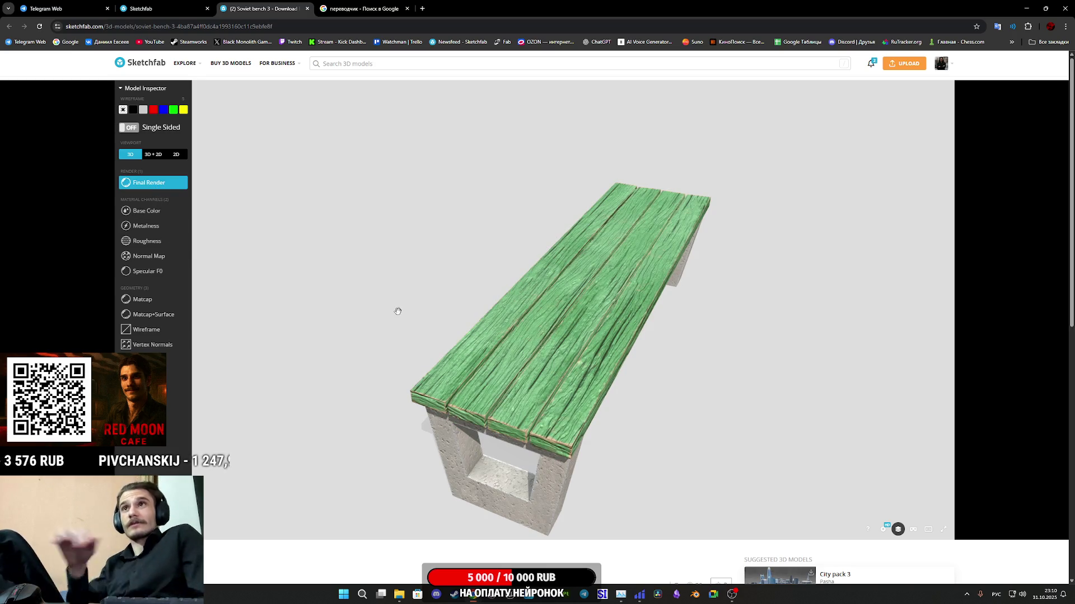
{"action": "mouse_move", "coordinate": [644, 351]}
{"action": "left_mouse_down"}
{"action": "mouse_move", "coordinate": [592, 360]}
{"action": "mouse_move", "coordinate": [562, 281]}
{"action": "mouse_move", "coordinate": [530, 306]}
{"action": "mouse_move", "coordinate": [455, 311]}
{"action": "mouse_move", "coordinate": [492, 364]}
{"action": "left_mouse_up"}
{"action": "scroll", "coordinate": [588, 356], "scroll_direction": "up", "scroll_amount": 8}
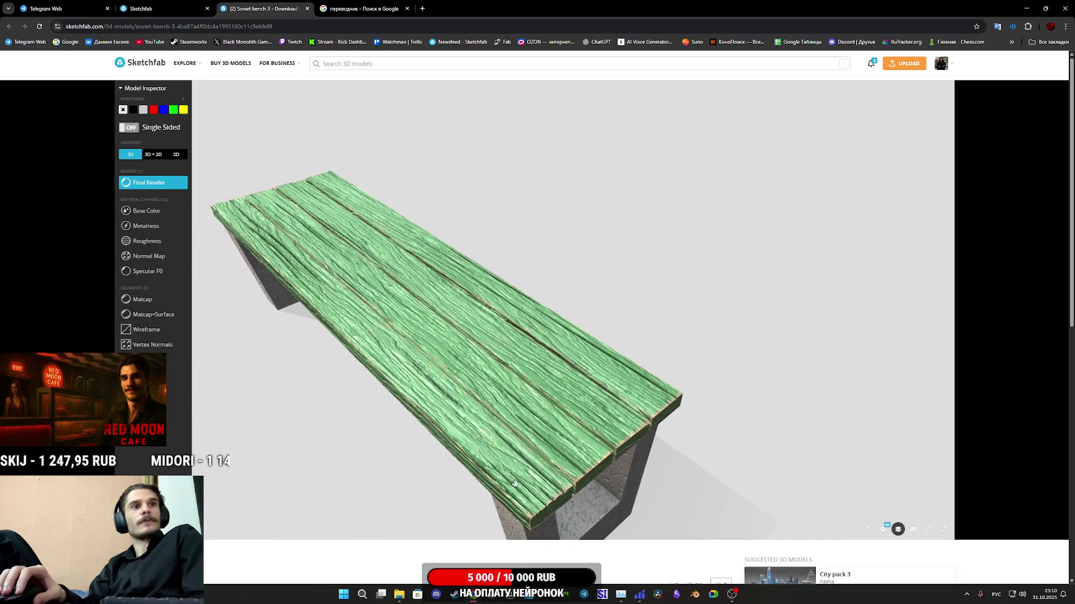
{"action": "scroll", "coordinate": [761, 385], "scroll_direction": "down", "scroll_amount": 5}
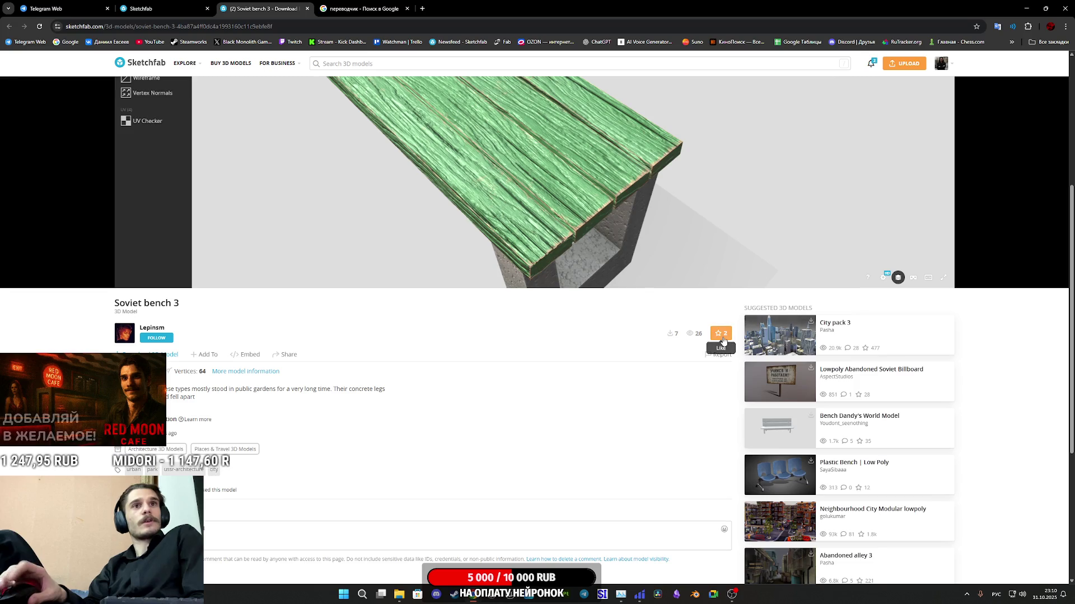
{"action": "left_click", "coordinate": [307, 8]}
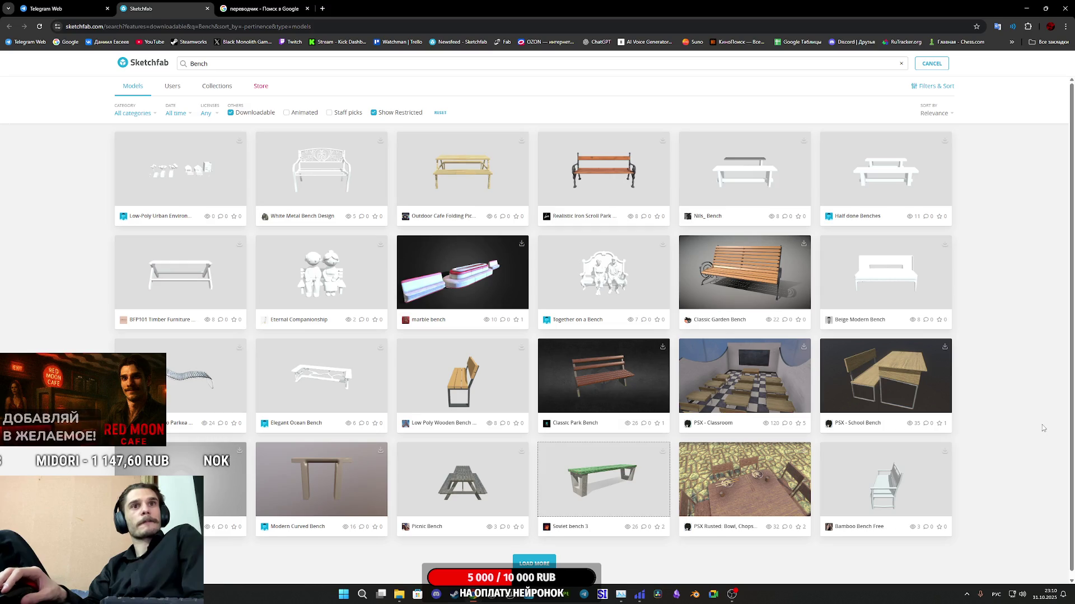
Step: Scroll the Bench results, then view the Bench wooden model page and orbit it from above
{"action": "scroll", "coordinate": [643, 449], "scroll_direction": "down", "scroll_amount": 2}
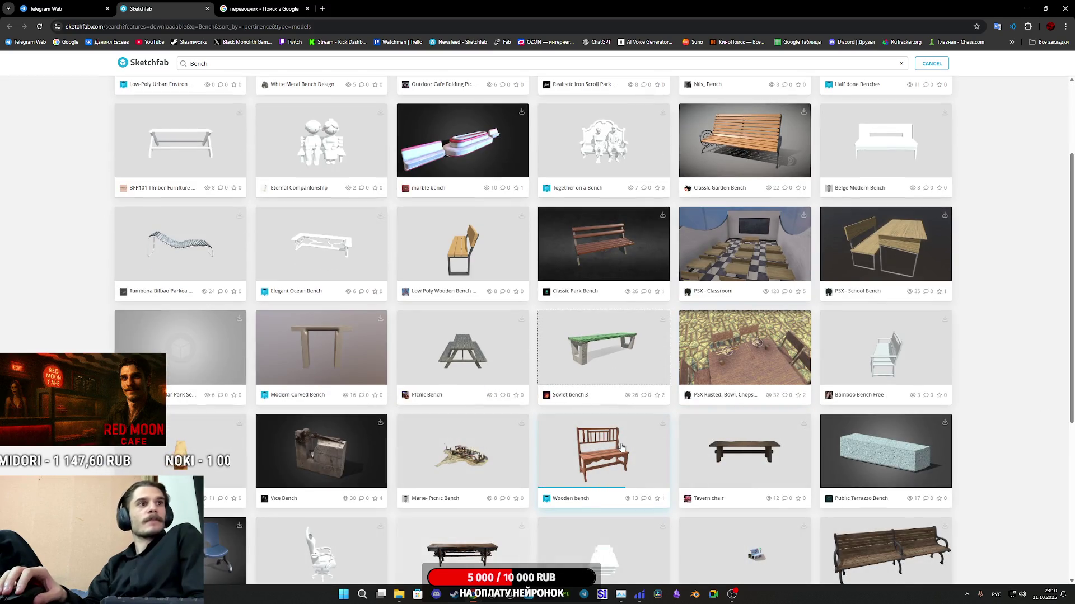
{"action": "scroll", "coordinate": [579, 459], "scroll_direction": "down", "scroll_amount": 1}
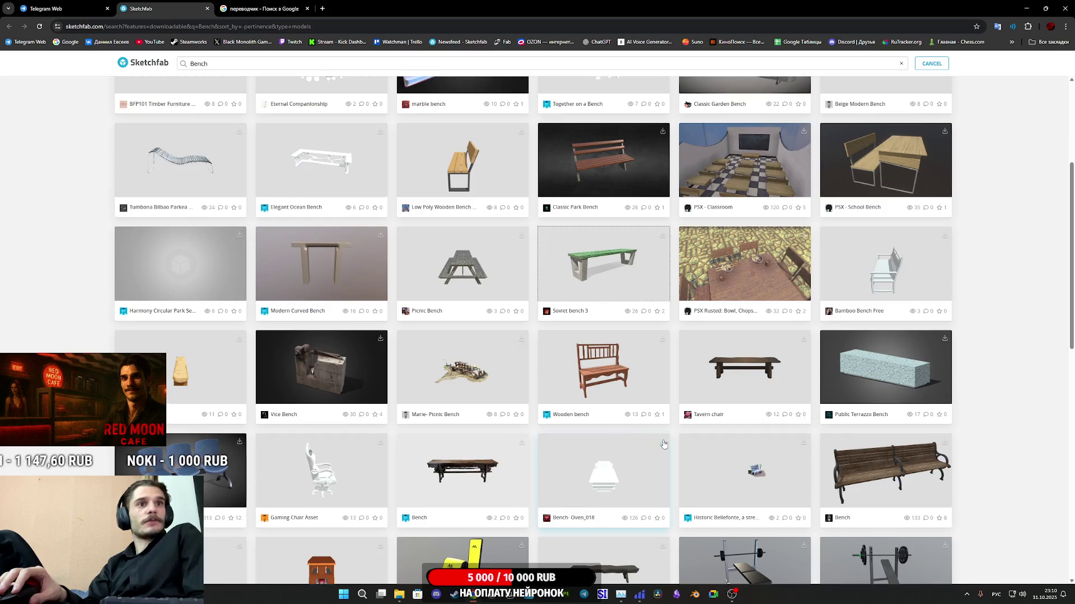
{"action": "scroll", "coordinate": [663, 444], "scroll_direction": "down", "scroll_amount": 2}
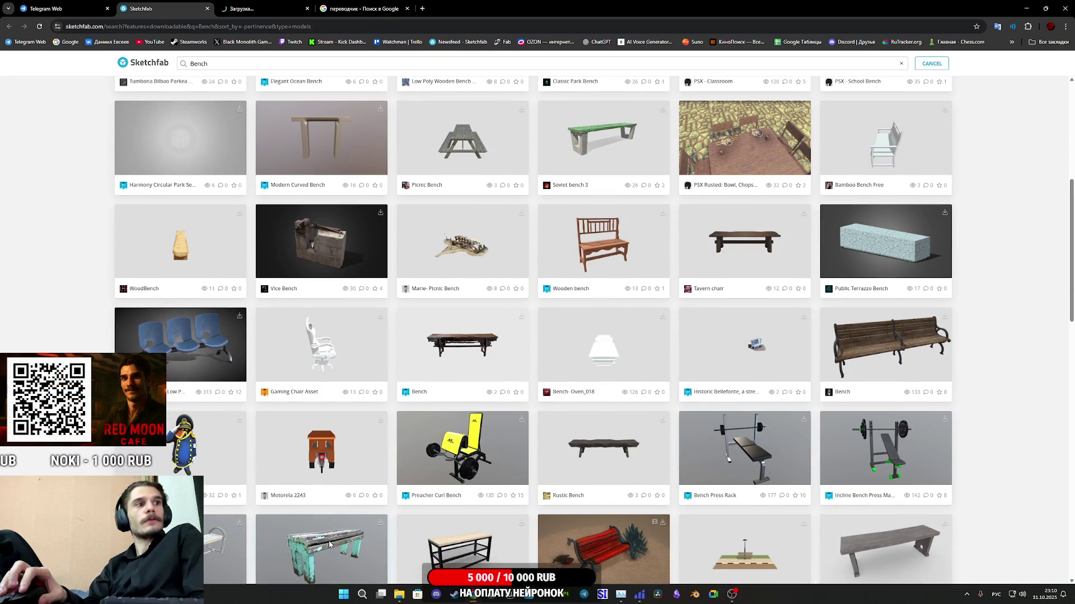
{"action": "scroll", "coordinate": [330, 544], "scroll_direction": "down", "scroll_amount": 2}
{"action": "left_click", "coordinate": [299, 4]}
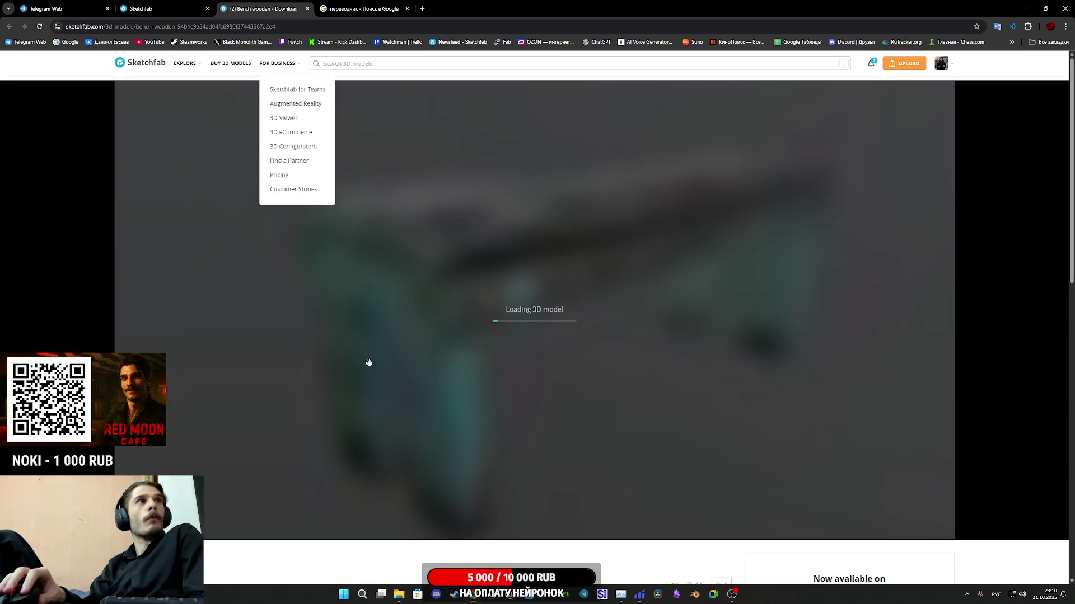
{"action": "scroll", "coordinate": [354, 530], "scroll_direction": "down", "scroll_amount": 1}
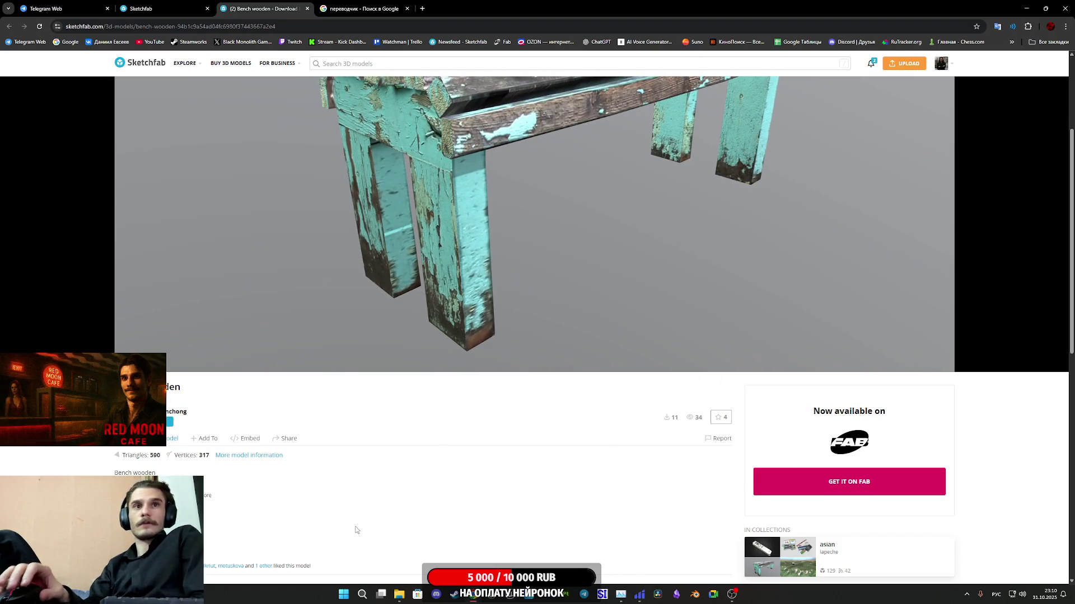
{"action": "scroll", "coordinate": [351, 515], "scroll_direction": "up", "scroll_amount": 3}
{"action": "mouse_move", "coordinate": [496, 427]}
{"action": "left_mouse_down"}
{"action": "mouse_move", "coordinate": [515, 434]}
{"action": "mouse_move", "coordinate": [496, 436]}
{"action": "mouse_move", "coordinate": [509, 489]}
{"action": "left_mouse_up"}
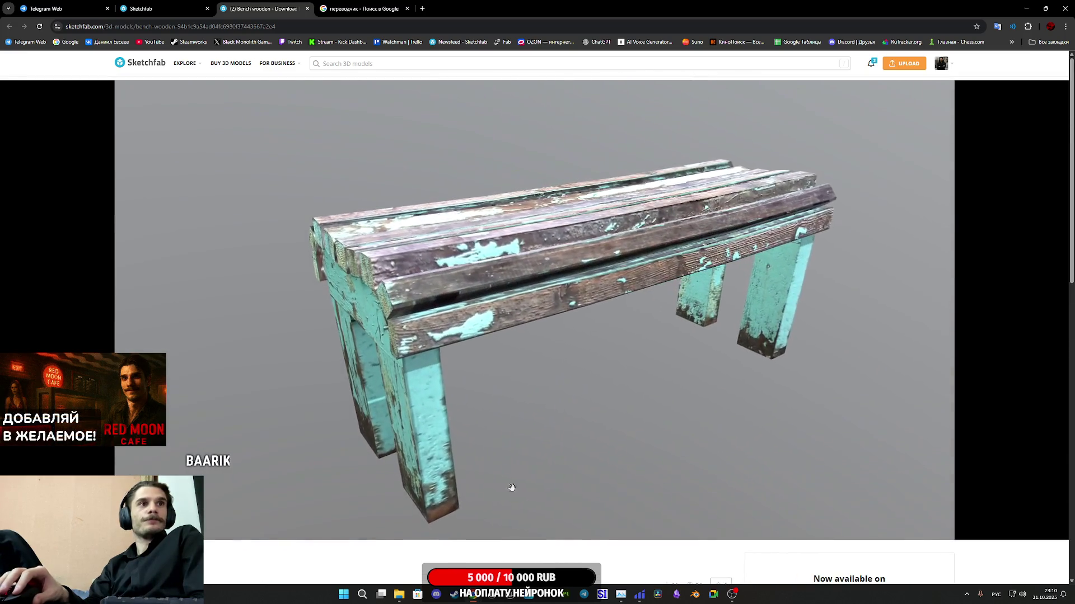
{"action": "scroll", "coordinate": [277, 549], "scroll_direction": "down", "scroll_amount": 3}
{"action": "scroll", "coordinate": [277, 548], "scroll_direction": "up", "scroll_amount": 3}
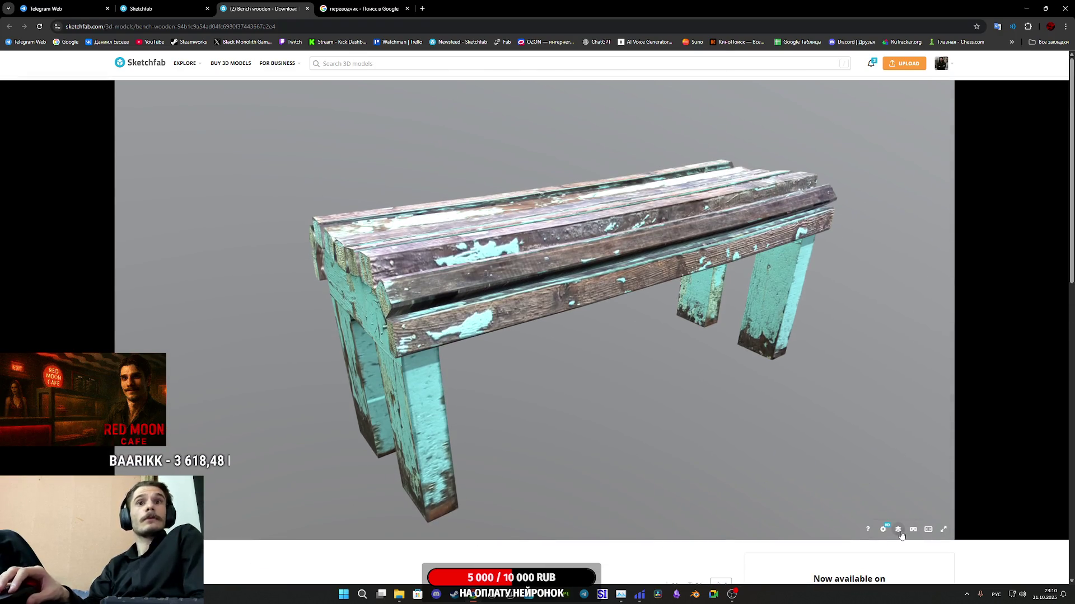
Step: Display the wooden bench as a wireframe in the Model Inspector, orbiting to a close top-down view
{"action": "left_click", "coordinate": [899, 531]}
{"action": "left_click", "coordinate": [140, 330]}
{"action": "mouse_move", "coordinate": [309, 340]}
{"action": "left_mouse_down"}
{"action": "mouse_move", "coordinate": [508, 374]}
{"action": "mouse_move", "coordinate": [547, 352]}
{"action": "mouse_move", "coordinate": [453, 287]}
{"action": "mouse_move", "coordinate": [464, 313]}
{"action": "mouse_move", "coordinate": [443, 335]}
{"action": "mouse_move", "coordinate": [453, 276]}
{"action": "mouse_move", "coordinate": [518, 296]}
{"action": "left_mouse_up"}
{"action": "scroll", "coordinate": [547, 353], "scroll_direction": "down", "scroll_amount": 3}
{"action": "scroll", "coordinate": [453, 286], "scroll_direction": "up", "scroll_amount": 5}
{"action": "scroll", "coordinate": [454, 287], "scroll_direction": "down", "scroll_amount": 4}
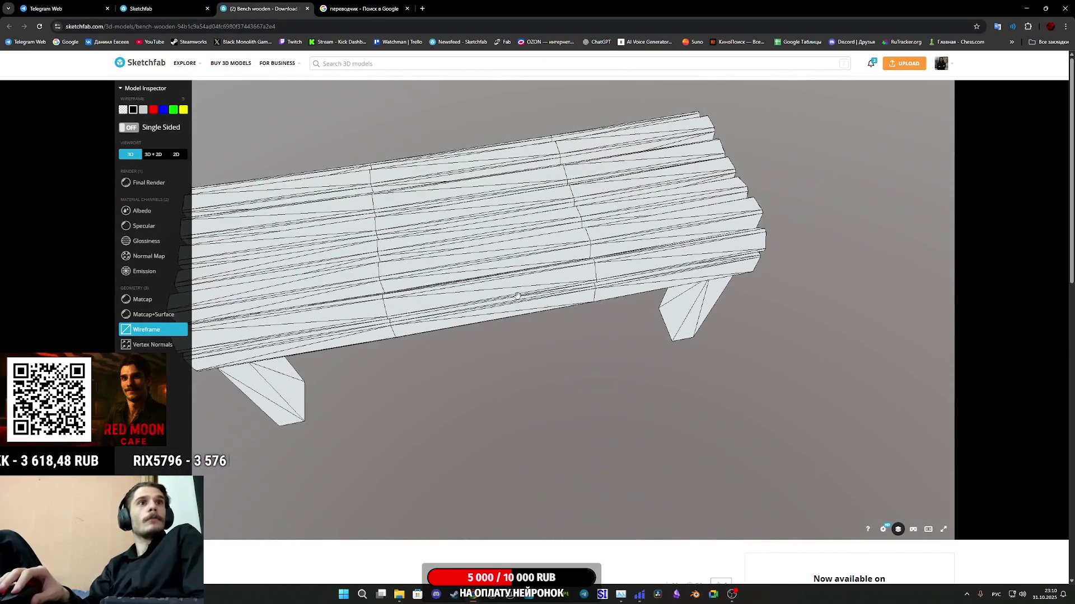
Step: Show the wooden bench's albedo texture with its UV map as wireframe in a 2D panel
{"action": "left_click", "coordinate": [136, 211]}
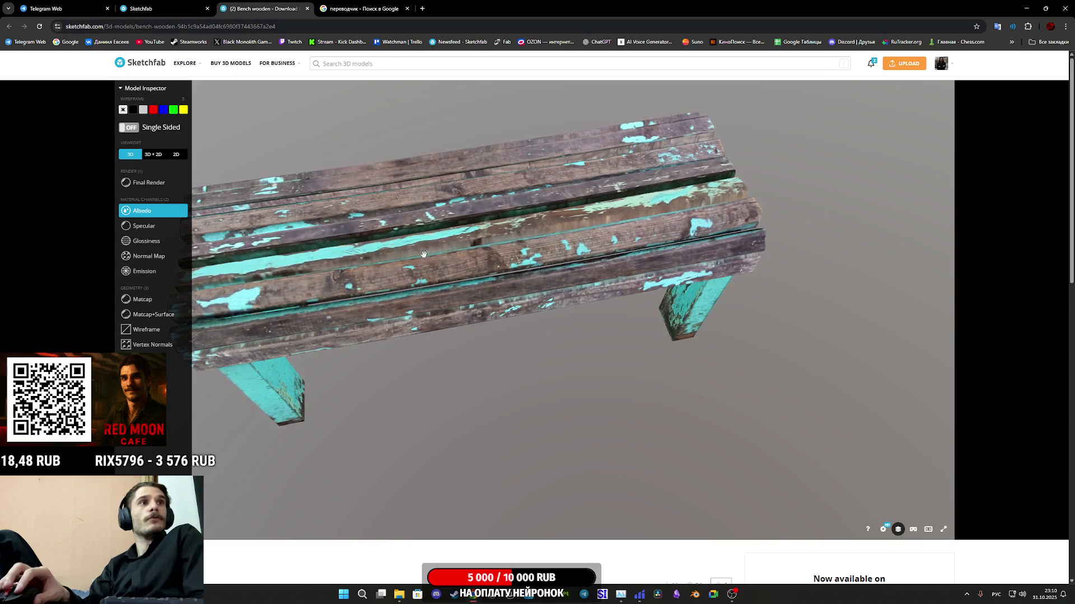
{"action": "left_click", "coordinate": [152, 155]}
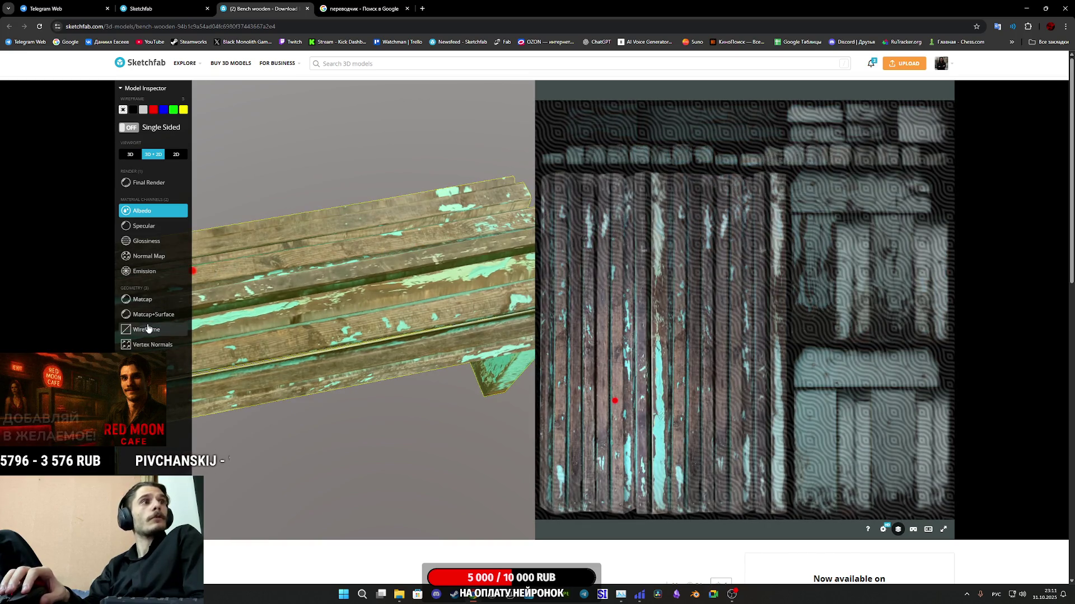
{"action": "left_click", "coordinate": [148, 329]}
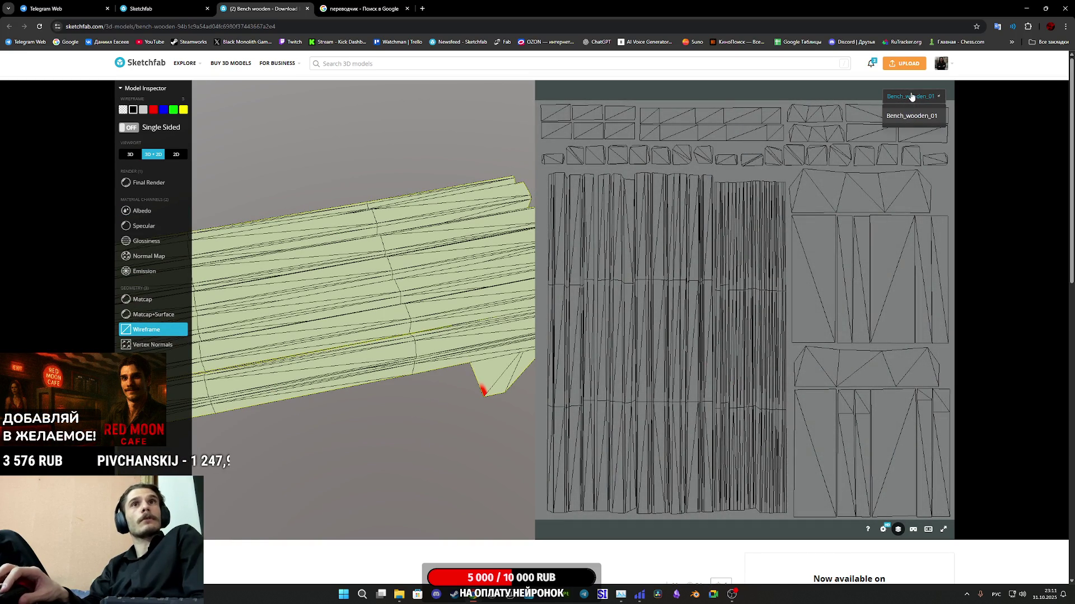
{"action": "scroll", "coordinate": [731, 320], "scroll_direction": "up", "scroll_amount": 3}
{"action": "scroll", "coordinate": [728, 330], "scroll_direction": "down", "scroll_amount": 5}
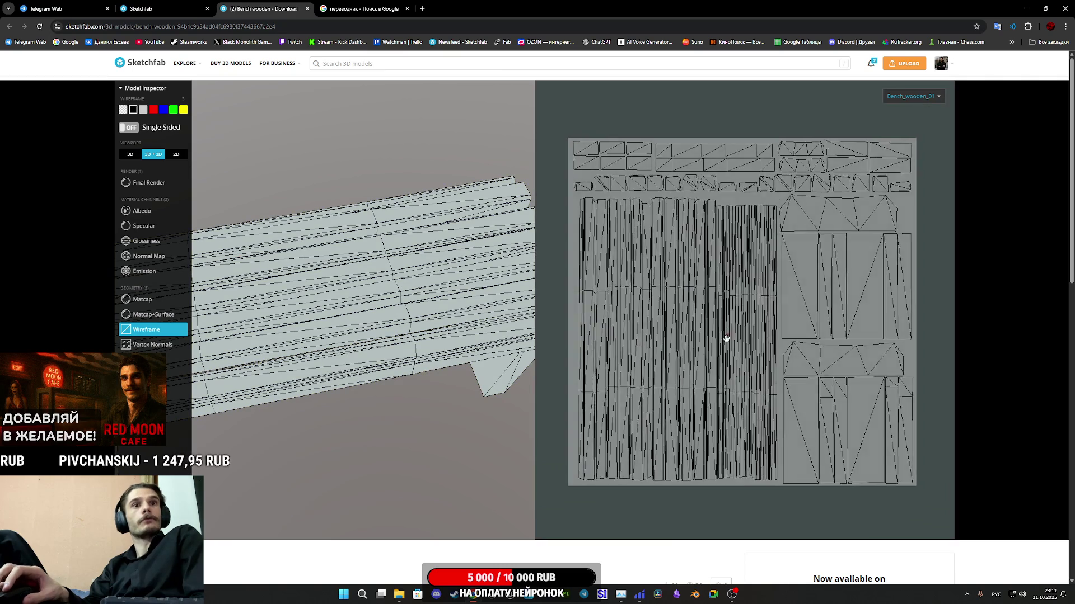
{"action": "scroll", "coordinate": [722, 554], "scroll_direction": "down", "scroll_amount": 3}
{"action": "scroll", "coordinate": [564, 464], "scroll_direction": "up", "scroll_amount": 3}
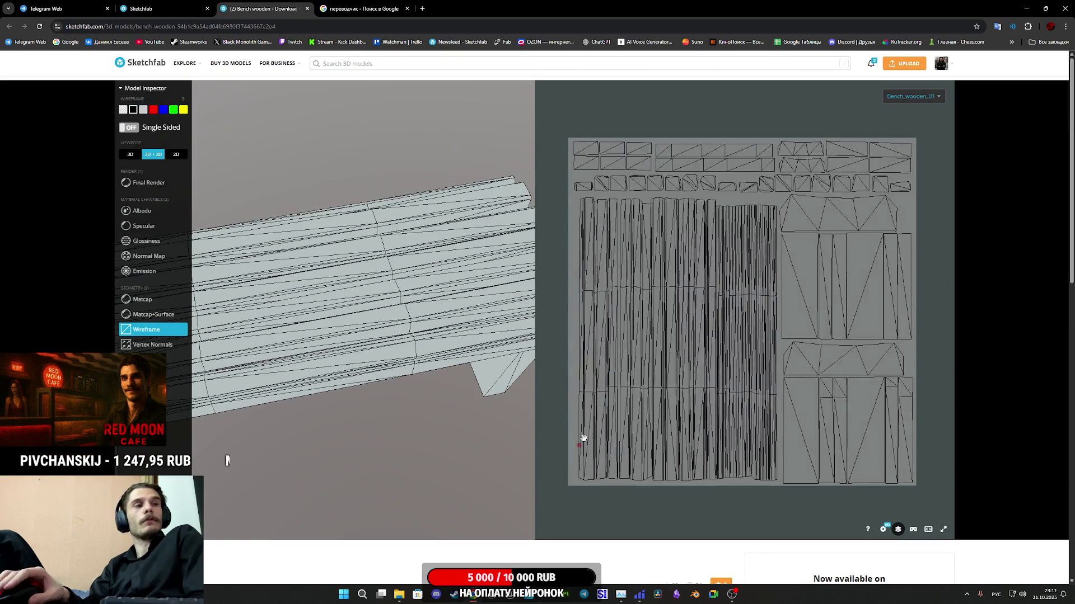
Step: Return to the albedo view, orbit around the bench's legs, top and ends, then close the tab
{"action": "left_click", "coordinate": [149, 212]}
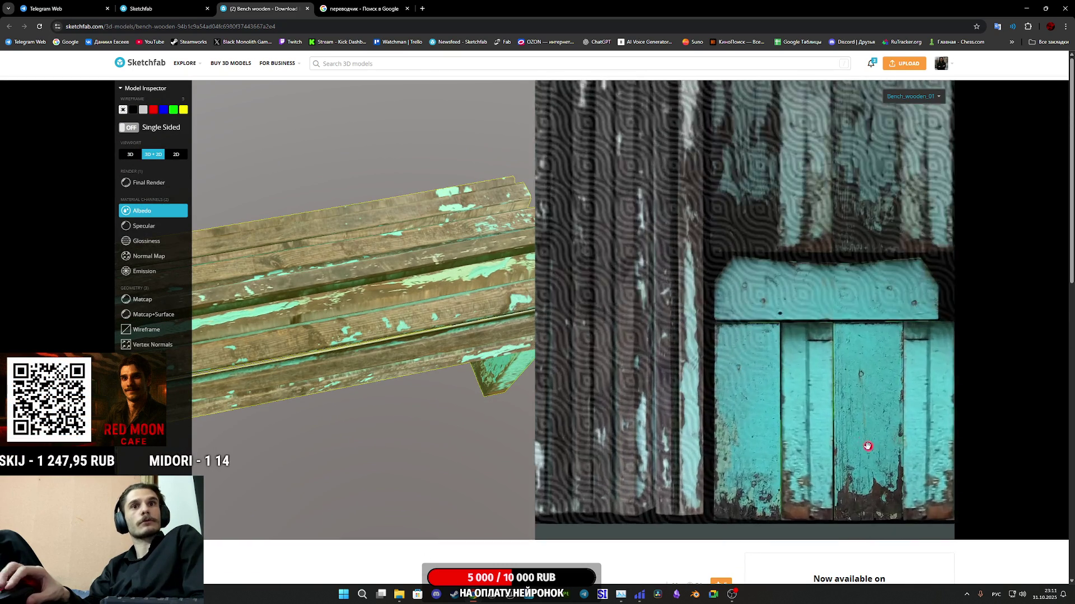
{"action": "scroll", "coordinate": [867, 446], "scroll_direction": "up", "scroll_amount": 2}
{"action": "scroll", "coordinate": [868, 446], "scroll_direction": "down", "scroll_amount": 1}
{"action": "mouse_move", "coordinate": [487, 304]}
{"action": "left_mouse_down"}
{"action": "mouse_move", "coordinate": [410, 270]}
{"action": "mouse_move", "coordinate": [438, 343]}
{"action": "left_mouse_up"}
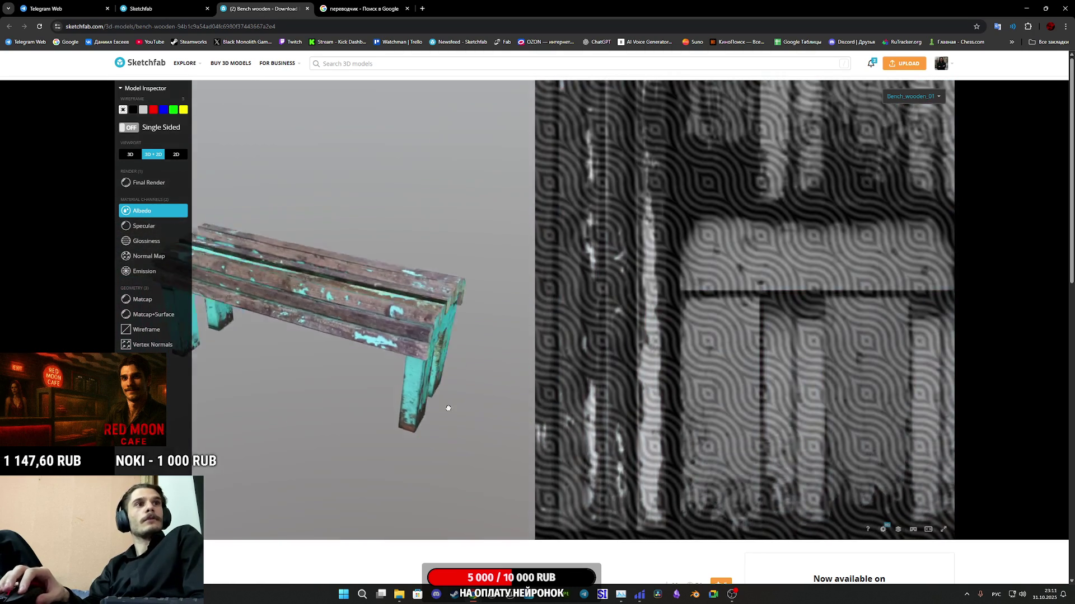
{"action": "left_click_drag", "start_coordinate": [444, 425], "coordinate": [765, 394]}
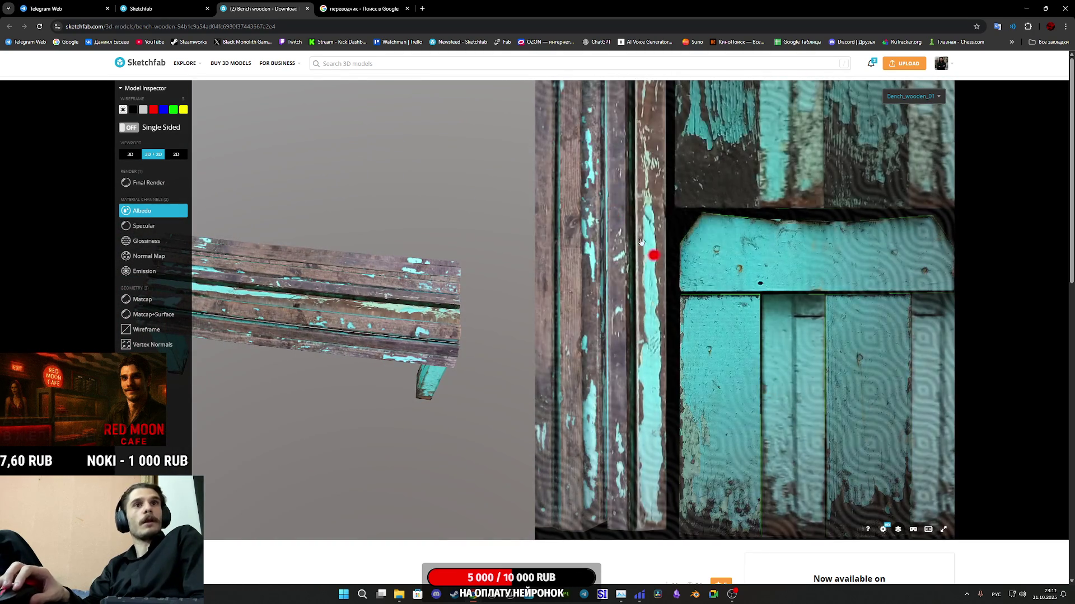
{"action": "left_click_drag", "start_coordinate": [399, 316], "coordinate": [464, 343]}
{"action": "left_click_drag", "start_coordinate": [396, 298], "coordinate": [997, 421]}
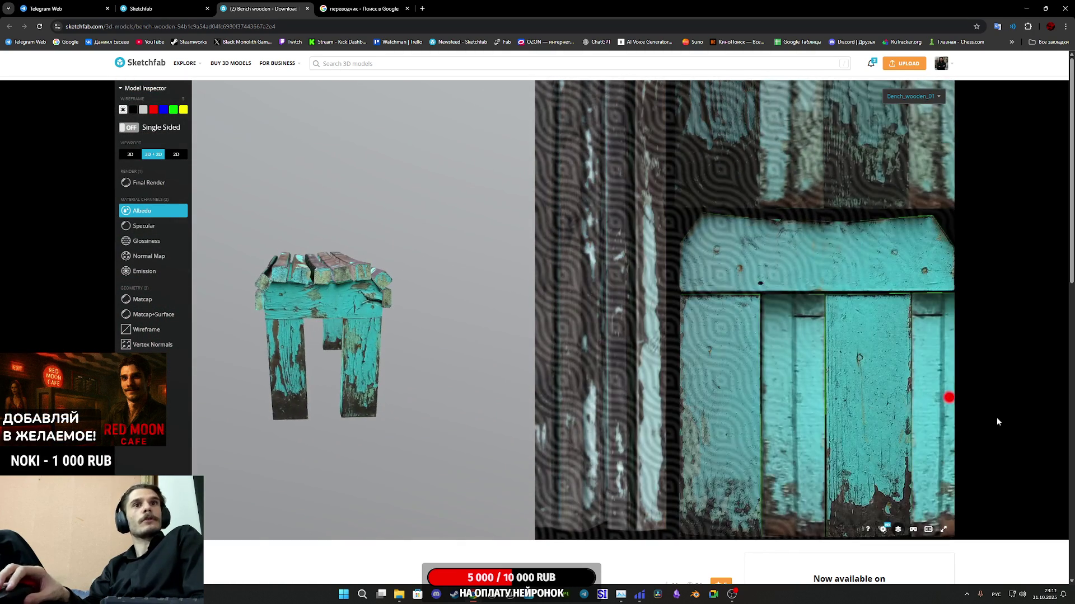
{"action": "scroll", "coordinate": [800, 310], "scroll_direction": "down", "scroll_amount": 5}
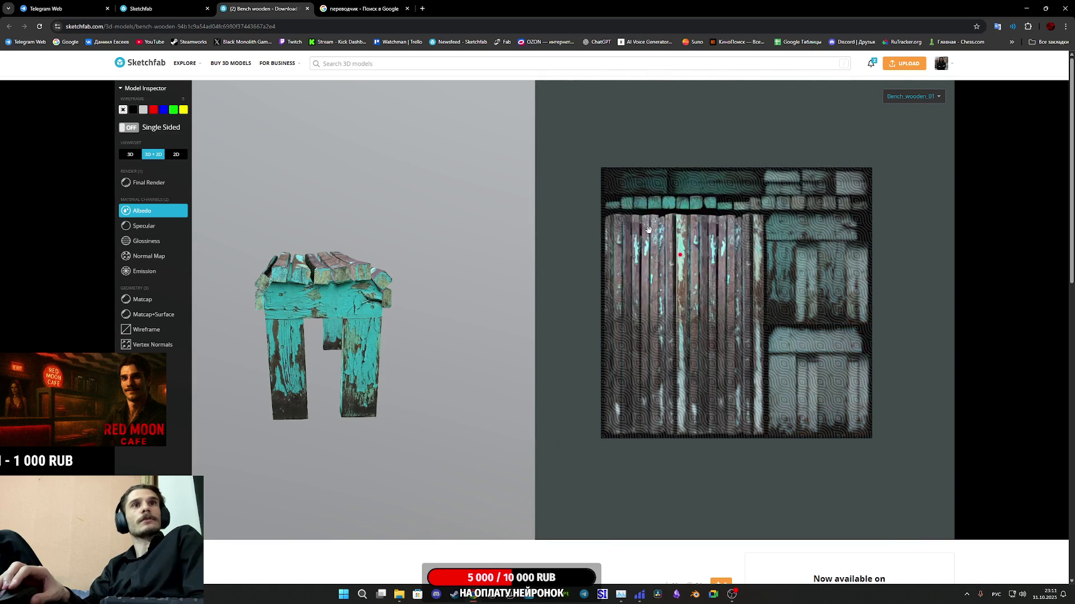
{"action": "middle_click", "coordinate": [278, 3]}
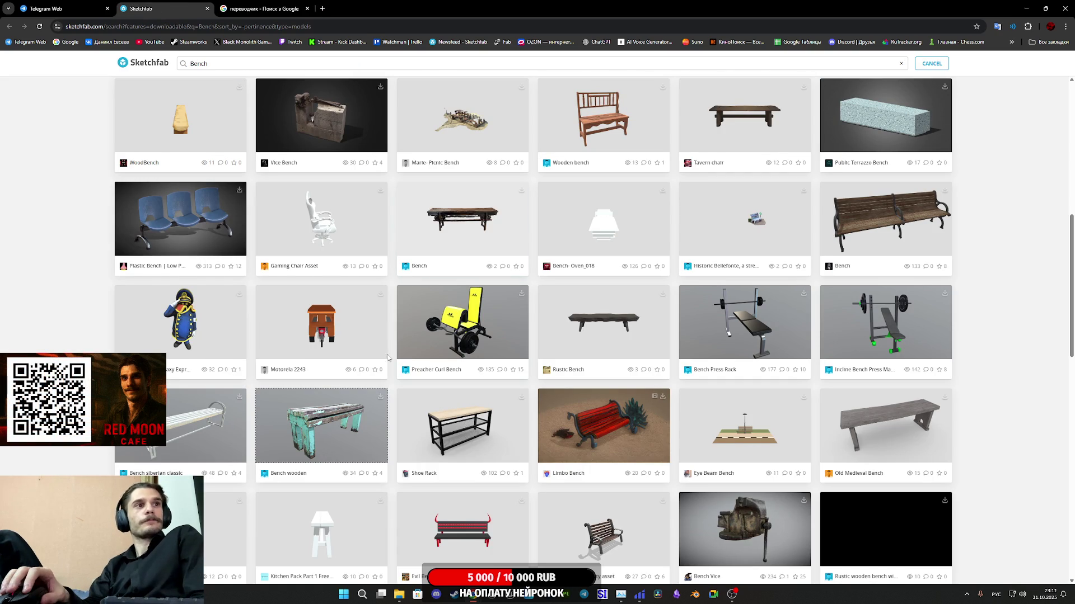
Step: Scroll down to the Curved Red Bench and Old Wooden Bench rows, then switch to the USSR Bench tab
{"action": "scroll", "coordinate": [337, 439], "scroll_direction": "down", "scroll_amount": 2}
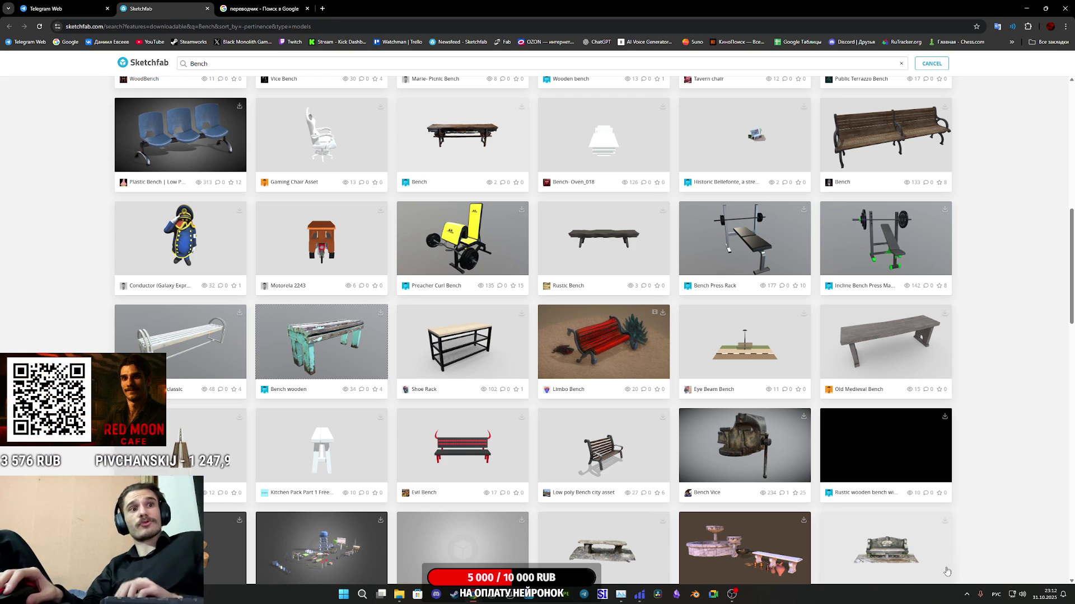
{"action": "mouse_move", "coordinate": [638, 600]}
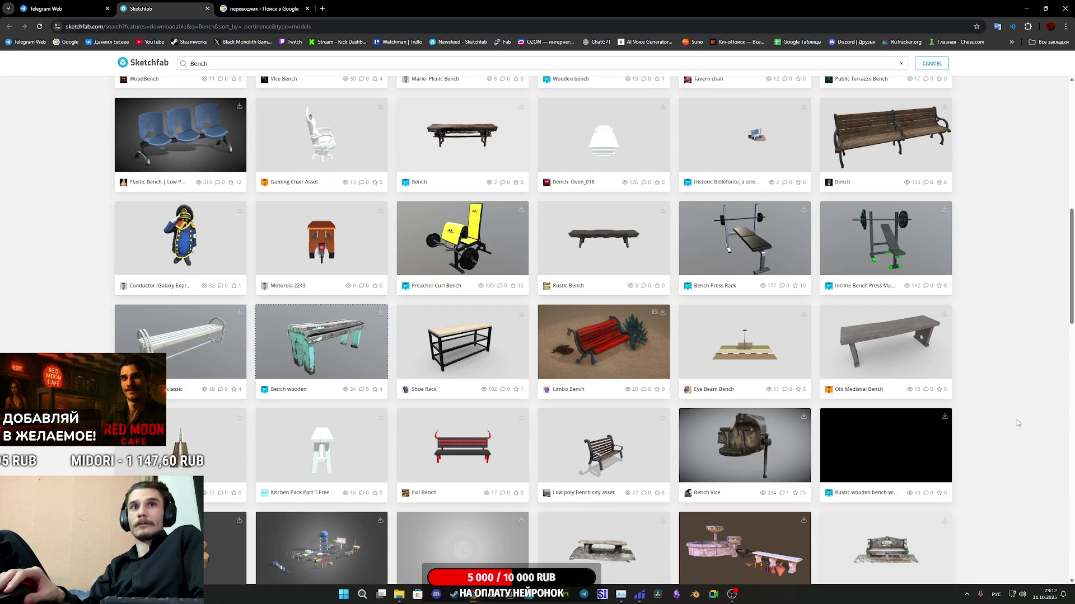
{"action": "scroll", "coordinate": [1018, 423], "scroll_direction": "down", "scroll_amount": 5}
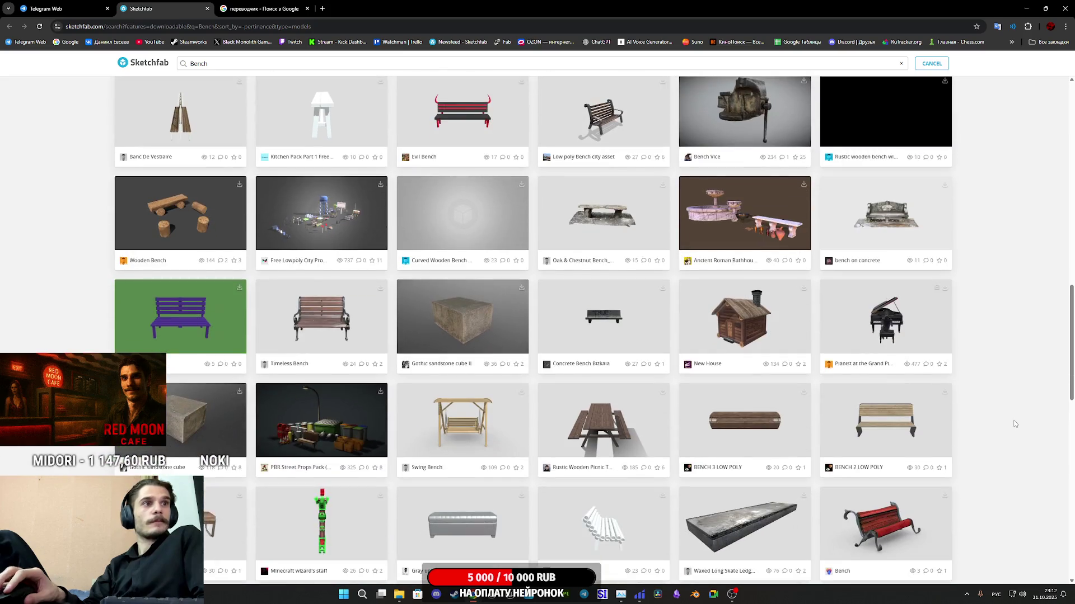
{"action": "scroll", "coordinate": [1014, 423], "scroll_direction": "down", "scroll_amount": 1}
{"action": "scroll", "coordinate": [1012, 424], "scroll_direction": "down", "scroll_amount": 3}
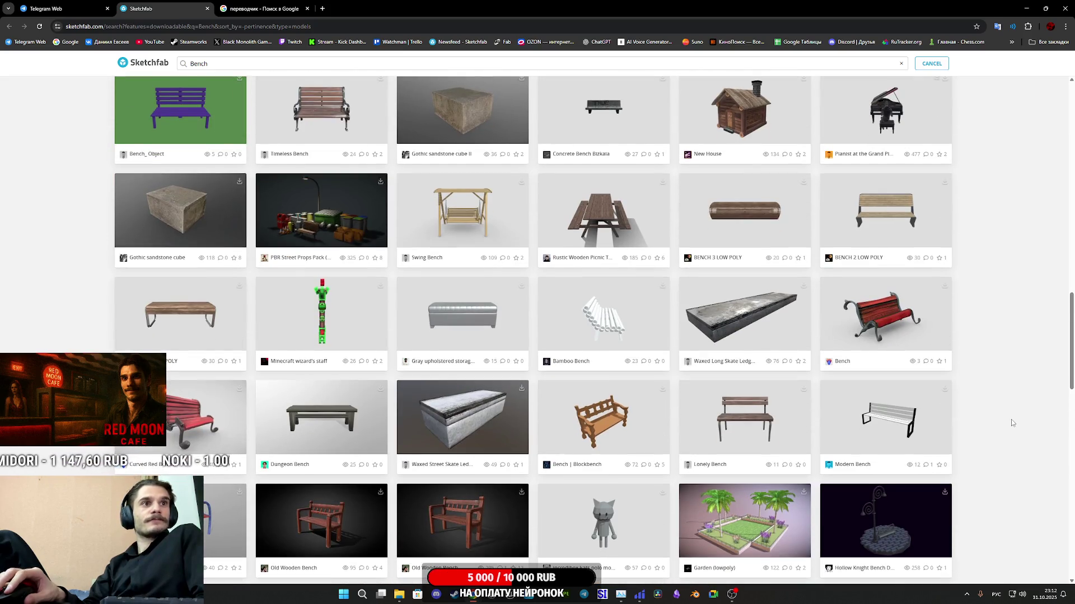
{"action": "scroll", "coordinate": [1012, 424], "scroll_direction": "down", "scroll_amount": 1}
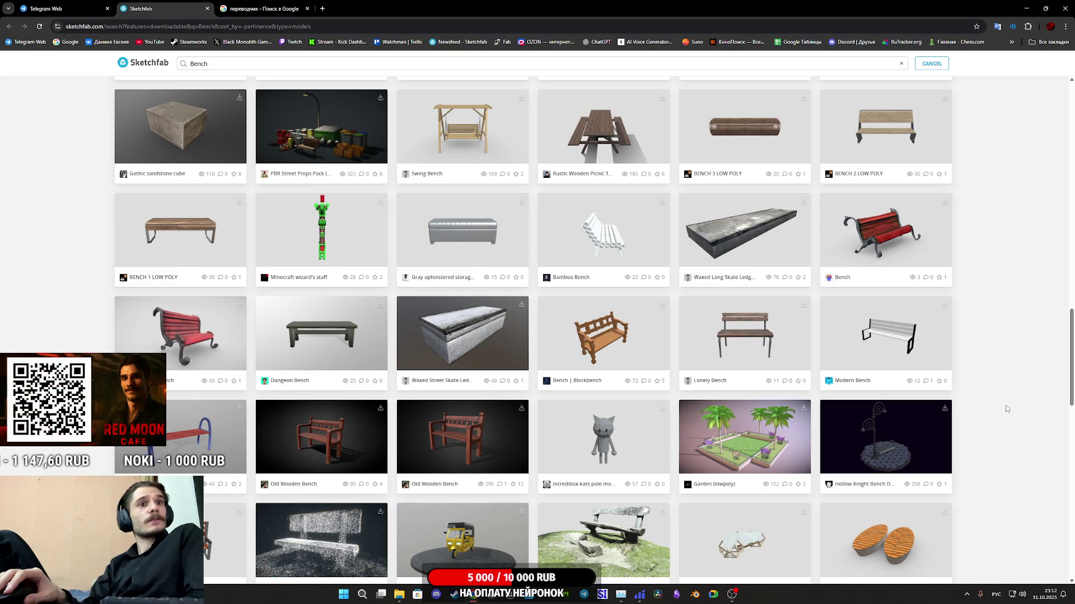
{"action": "scroll", "coordinate": [168, 410], "scroll_direction": "down", "scroll_amount": 1}
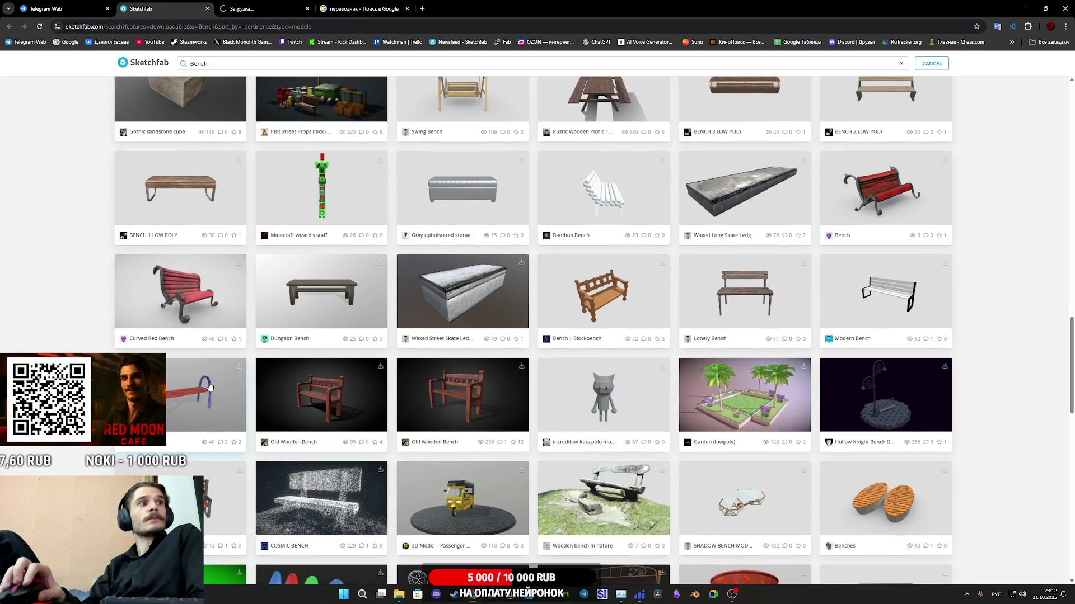
{"action": "left_click", "coordinate": [263, 9]}
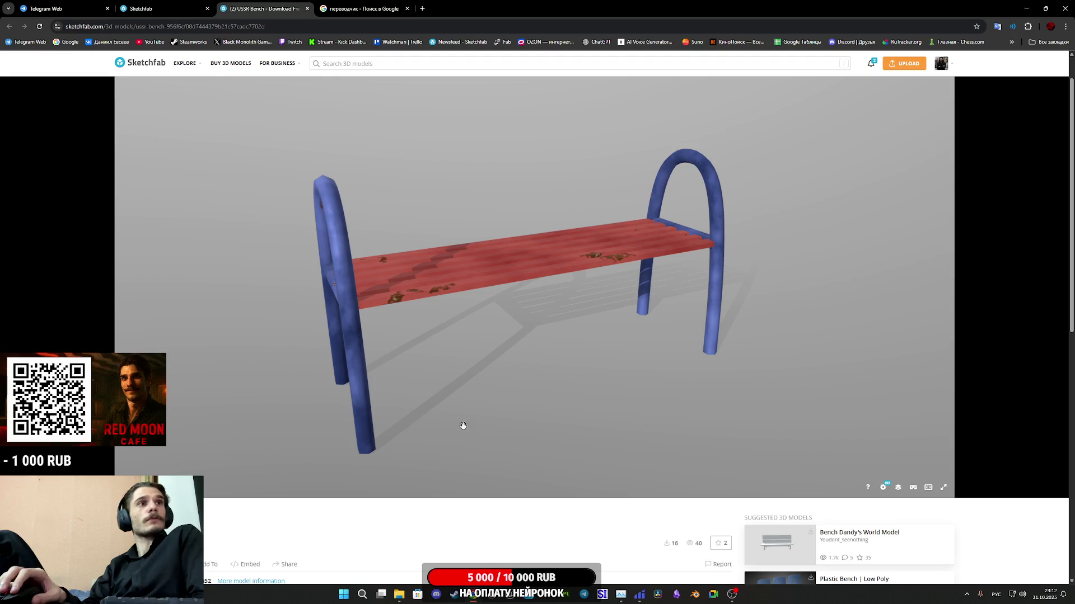
Step: Orbit the USSR Bench to look closely at its red seat slats, then return to a three-quarter view
{"action": "left_click_drag", "start_coordinate": [463, 426], "coordinate": [451, 317]}
{"action": "scroll", "coordinate": [454, 330], "scroll_direction": "up", "scroll_amount": 5}
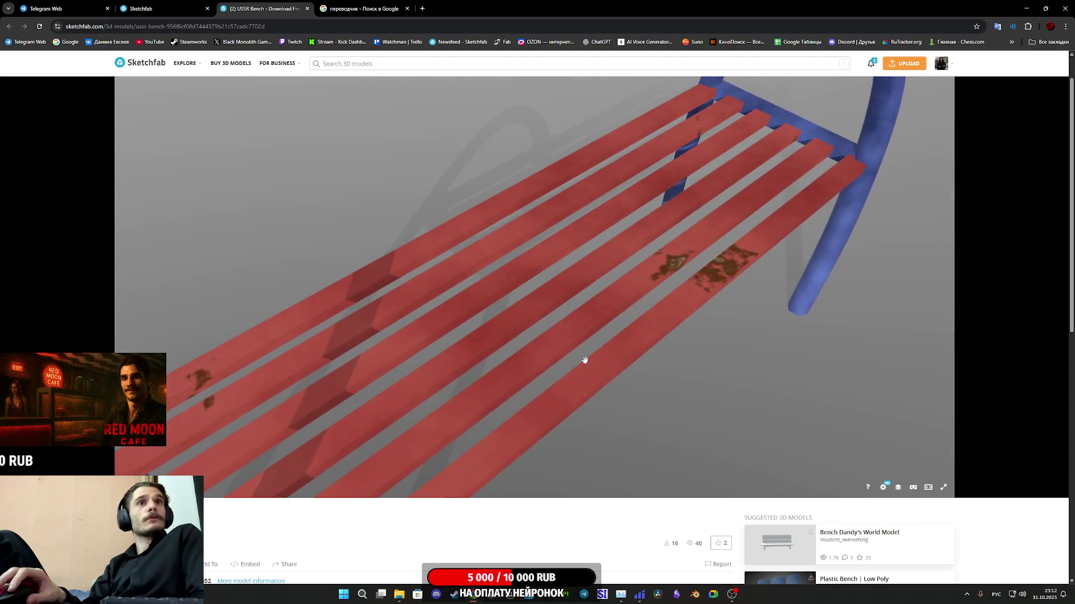
{"action": "scroll", "coordinate": [571, 353], "scroll_direction": "down", "scroll_amount": 5}
{"action": "mouse_move", "coordinate": [559, 348]}
{"action": "left_mouse_down"}
{"action": "mouse_move", "coordinate": [575, 328]}
{"action": "mouse_move", "coordinate": [552, 334]}
{"action": "left_mouse_up"}
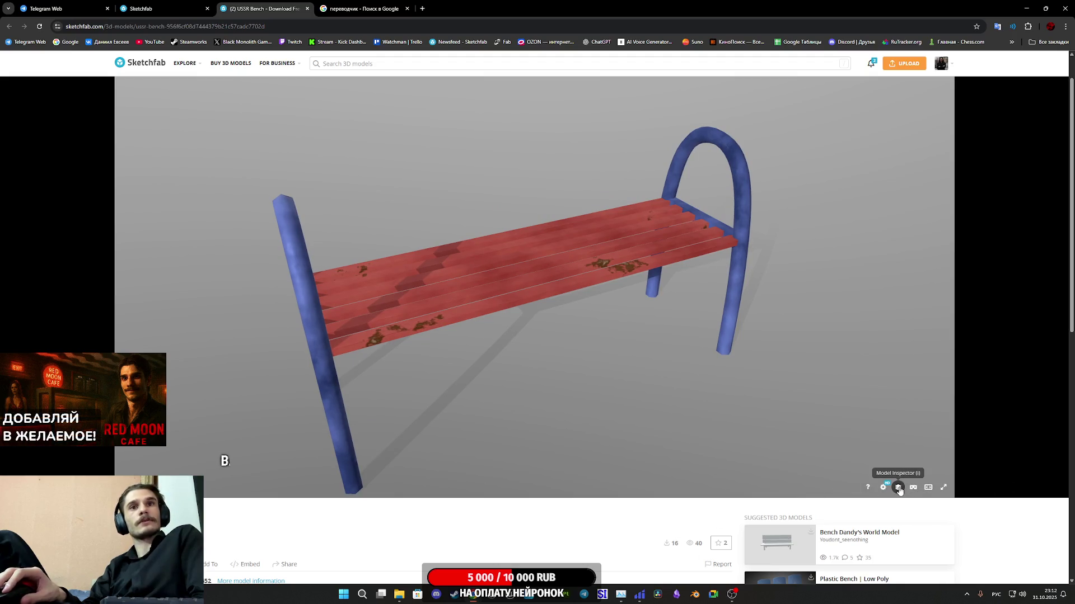
Step: Show the USSR Bench as a wireframe in Model Inspector, orbit it, then switch to Base Color
{"action": "left_click", "coordinate": [898, 488]}
{"action": "left_click", "coordinate": [153, 289]}
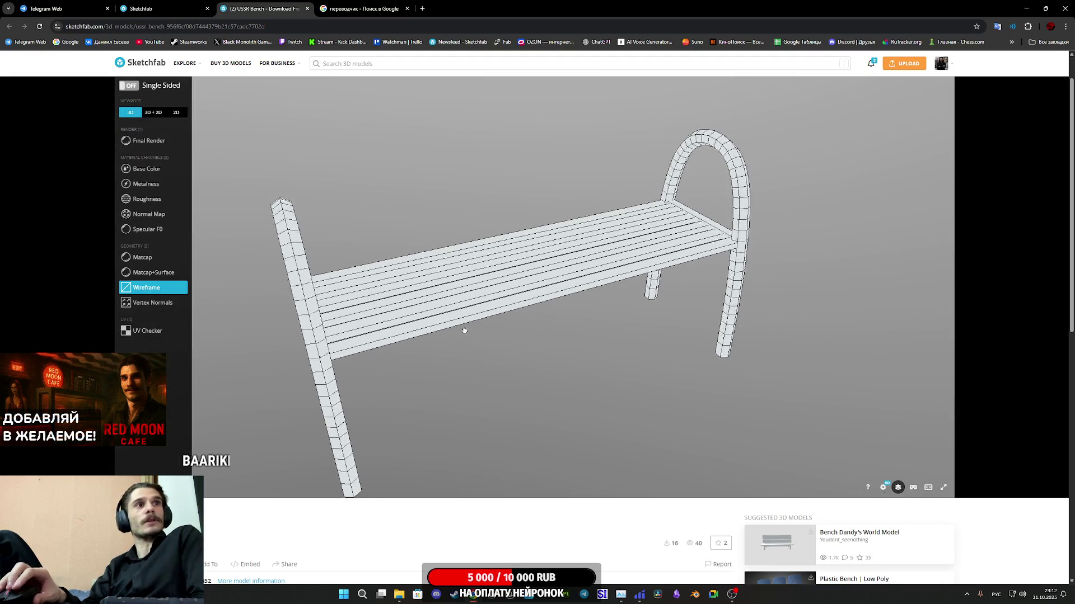
{"action": "scroll", "coordinate": [493, 328], "scroll_direction": "up", "scroll_amount": 5}
{"action": "scroll", "coordinate": [510, 327], "scroll_direction": "down", "scroll_amount": 5}
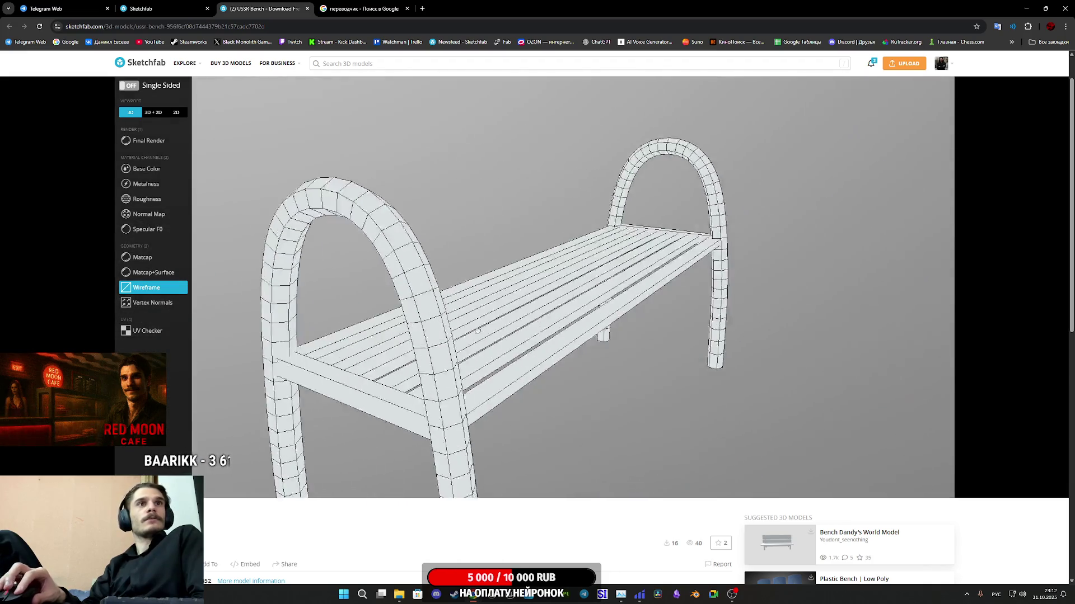
{"action": "left_click_drag", "start_coordinate": [496, 328], "coordinate": [179, 234]}
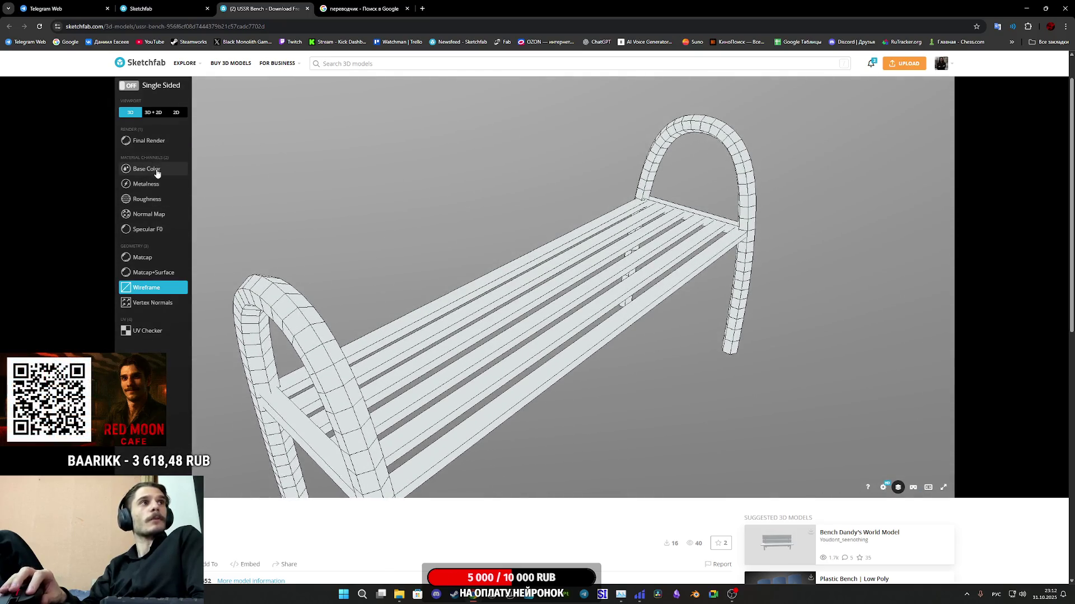
{"action": "left_click", "coordinate": [155, 169]}
Step: Show the wireframe UVs in 3D+2D, comparing the SidesBaked and SurfaceBaked UV sets
{"action": "left_click", "coordinate": [153, 113]}
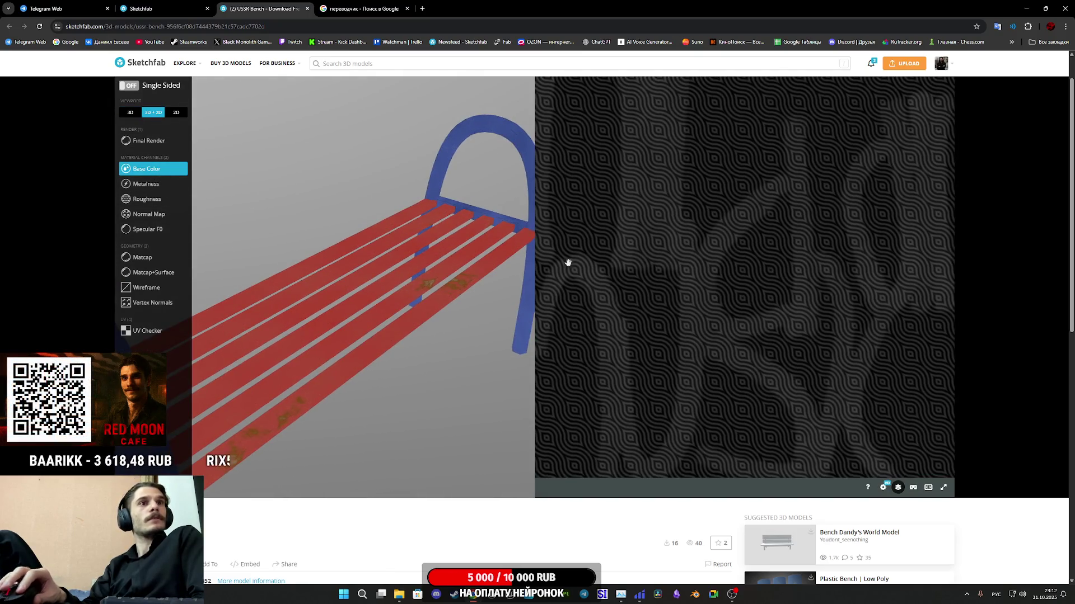
{"action": "scroll", "coordinate": [511, 529], "scroll_direction": "up", "scroll_amount": 1}
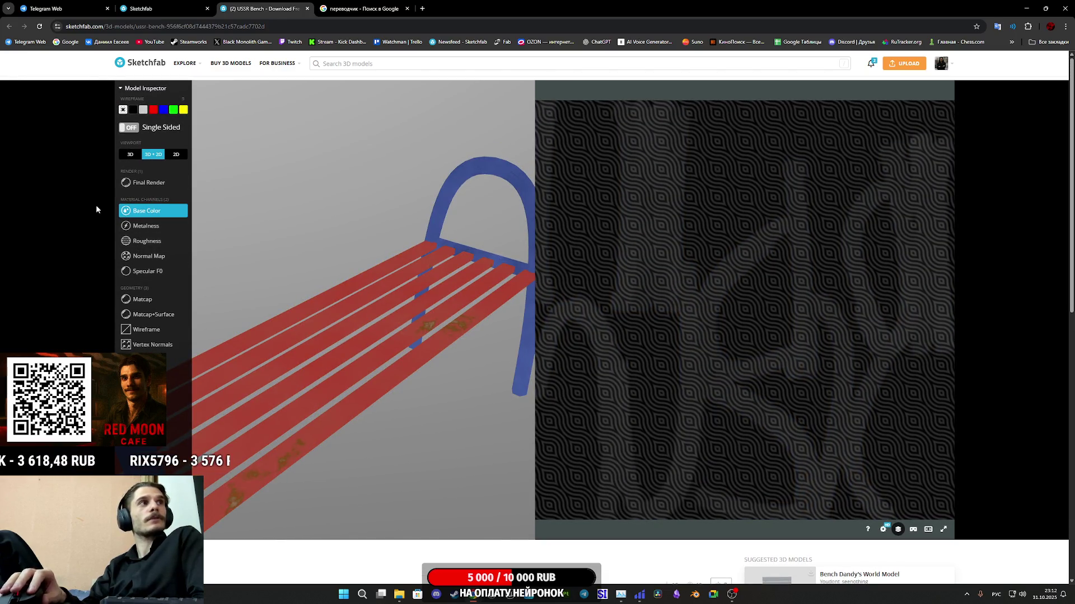
{"action": "left_click", "coordinate": [147, 329]}
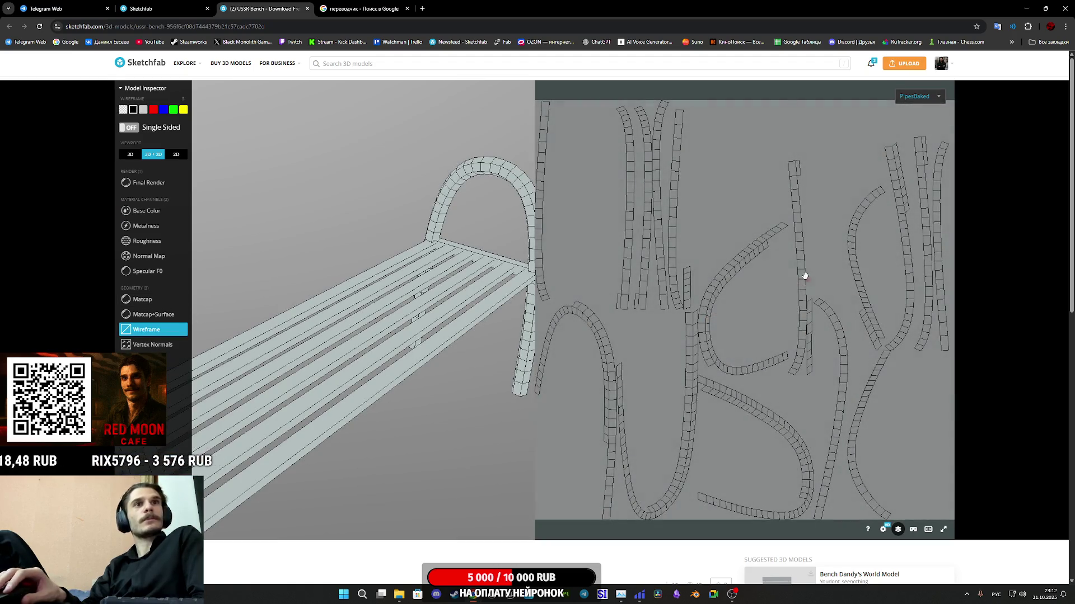
{"action": "left_click", "coordinate": [926, 96]}
{"action": "left_click", "coordinate": [930, 130]}
{"action": "left_click", "coordinate": [929, 145]}
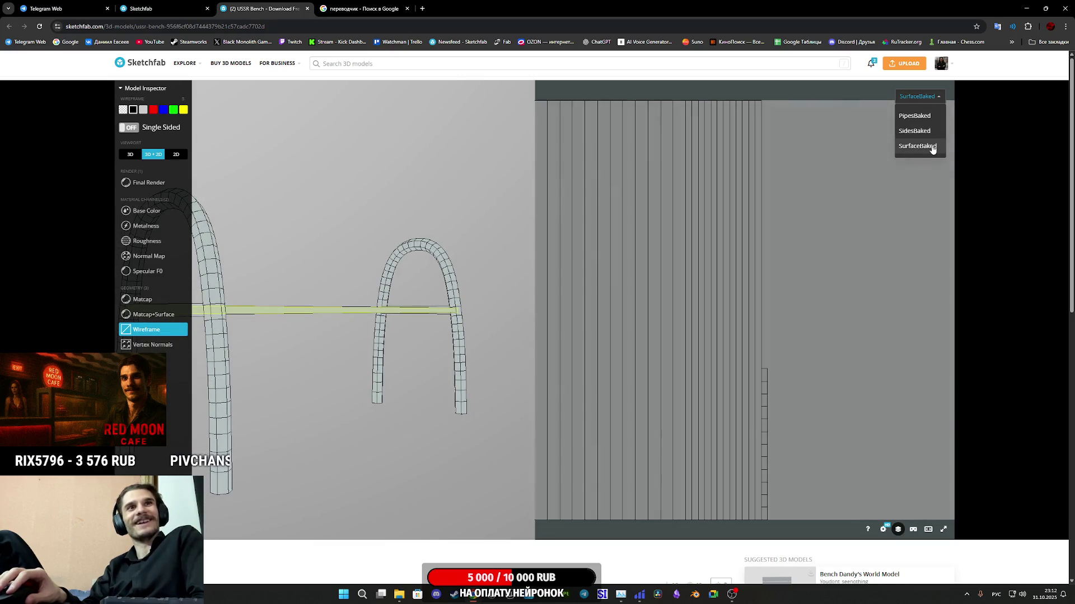
{"action": "left_click", "coordinate": [914, 131]}
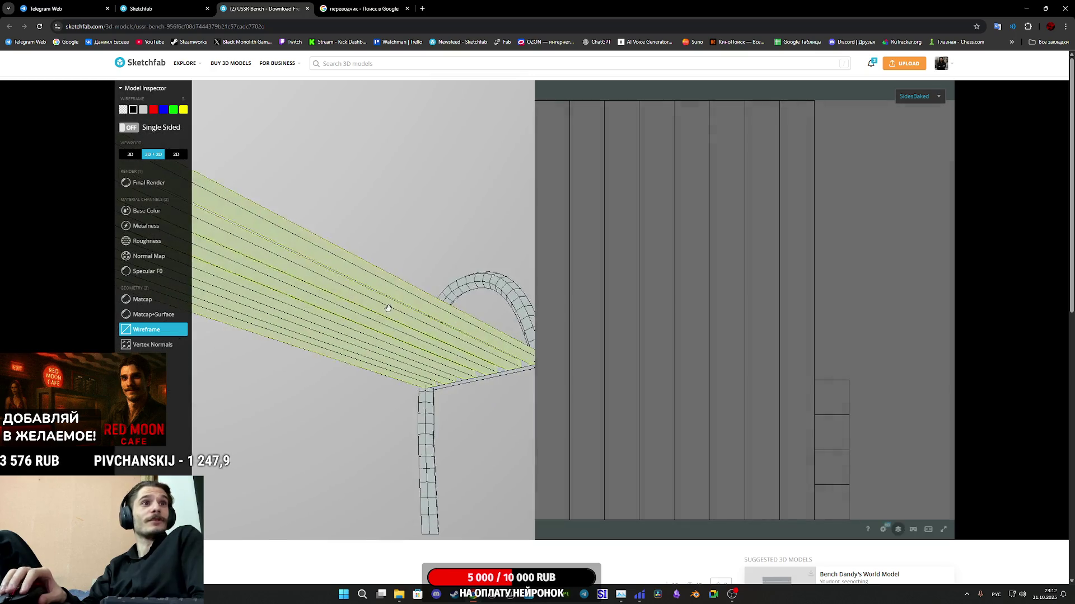
Step: Check the Metalness and Base Color maps, highlight the seat slats' material, then close the USSR Bench tab
{"action": "mouse_move", "coordinate": [386, 312]}
{"action": "left_mouse_down"}
{"action": "mouse_move", "coordinate": [369, 331]}
{"action": "mouse_move", "coordinate": [387, 315]}
{"action": "mouse_move", "coordinate": [429, 314]}
{"action": "mouse_move", "coordinate": [456, 291]}
{"action": "mouse_move", "coordinate": [428, 325]}
{"action": "mouse_move", "coordinate": [435, 300]}
{"action": "mouse_move", "coordinate": [434, 314]}
{"action": "left_mouse_up"}
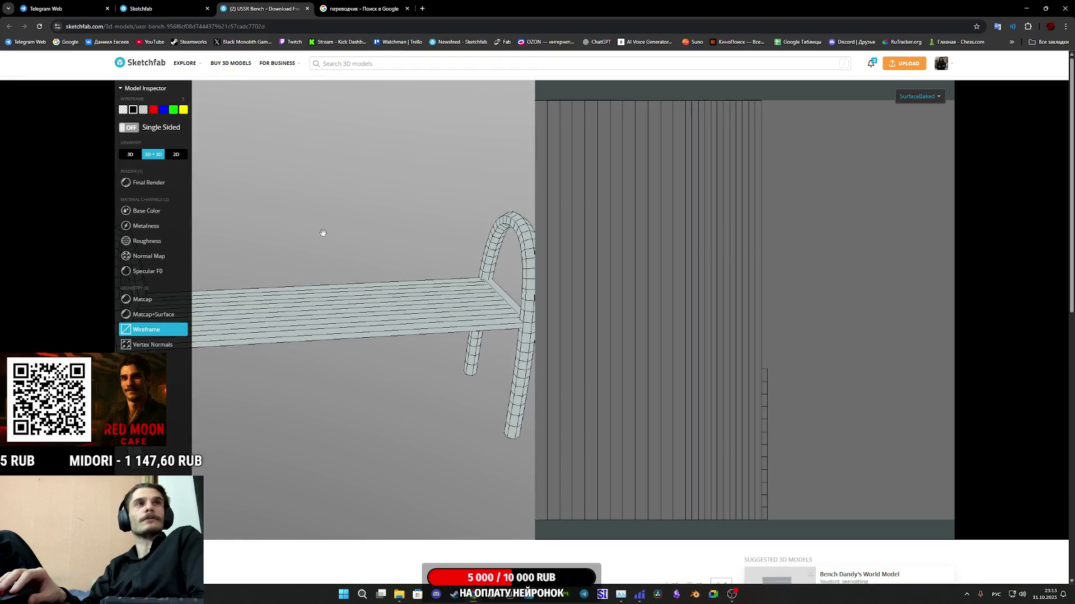
{"action": "left_click", "coordinate": [153, 227]}
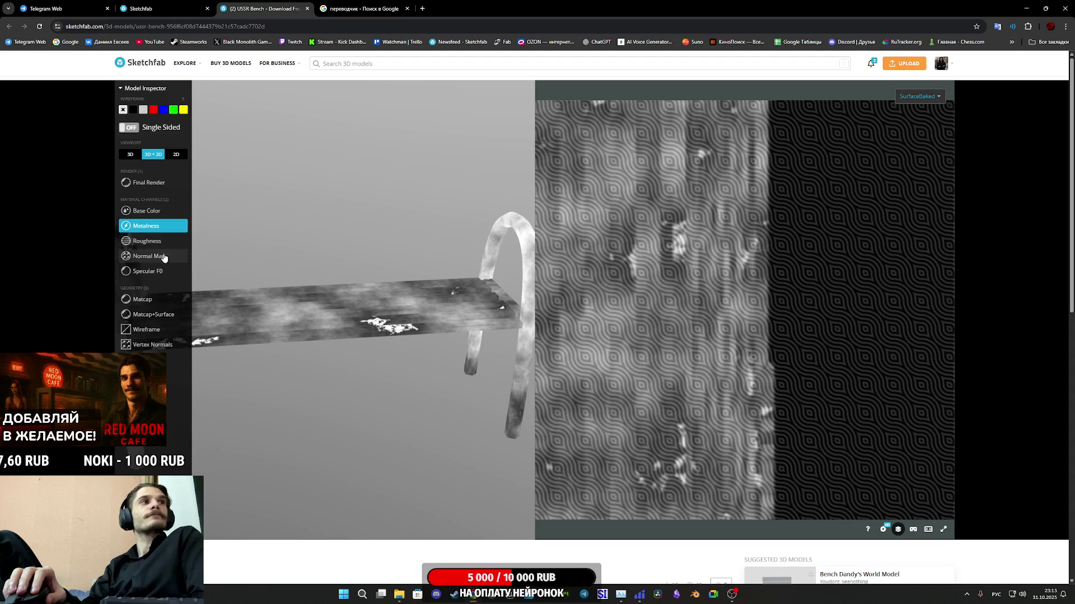
{"action": "left_click", "coordinate": [150, 333]}
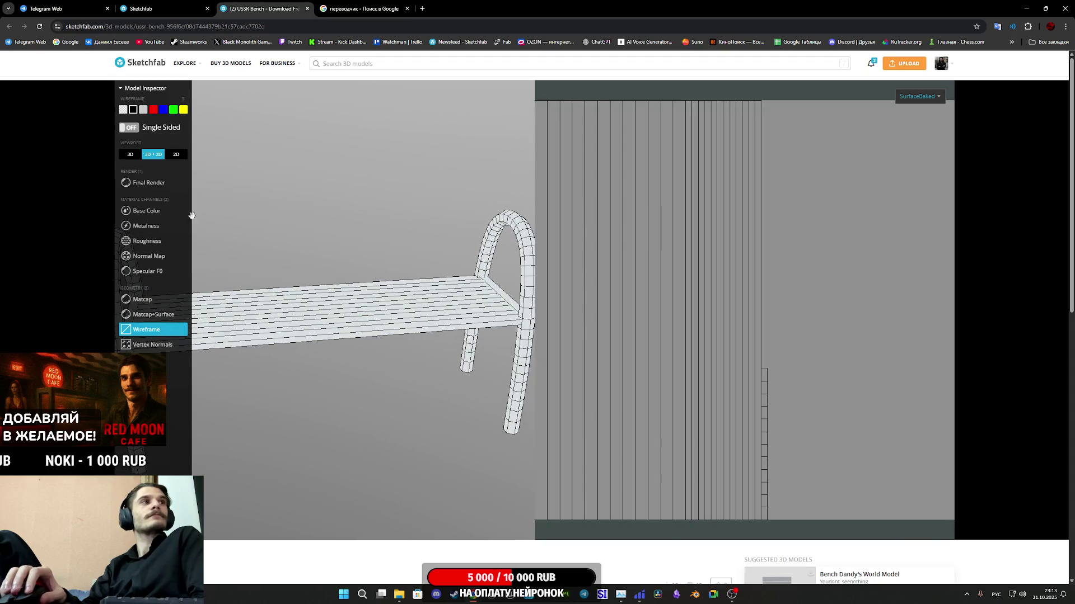
{"action": "left_click", "coordinate": [168, 211]}
{"action": "scroll", "coordinate": [403, 264], "scroll_direction": "up", "scroll_amount": 10}
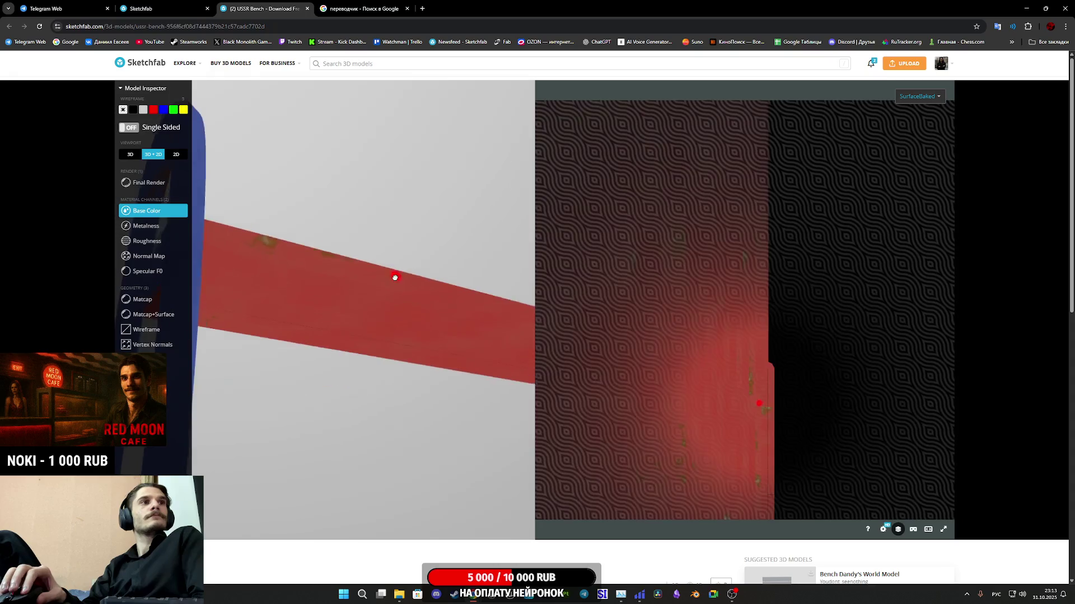
{"action": "mouse_move", "coordinate": [392, 259]}
{"action": "left_mouse_down"}
{"action": "mouse_move", "coordinate": [401, 228]}
{"action": "mouse_move", "coordinate": [360, 263]}
{"action": "mouse_move", "coordinate": [360, 340]}
{"action": "mouse_move", "coordinate": [377, 314]}
{"action": "left_mouse_up"}
{"action": "left_click", "coordinate": [377, 314]}
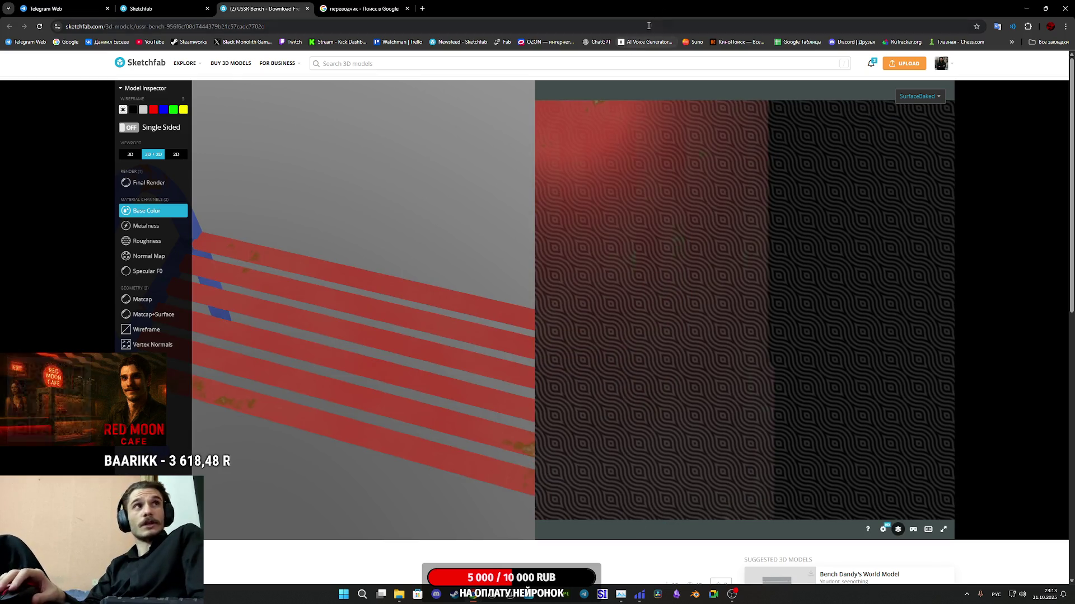
{"action": "middle_click", "coordinate": [271, 4]}
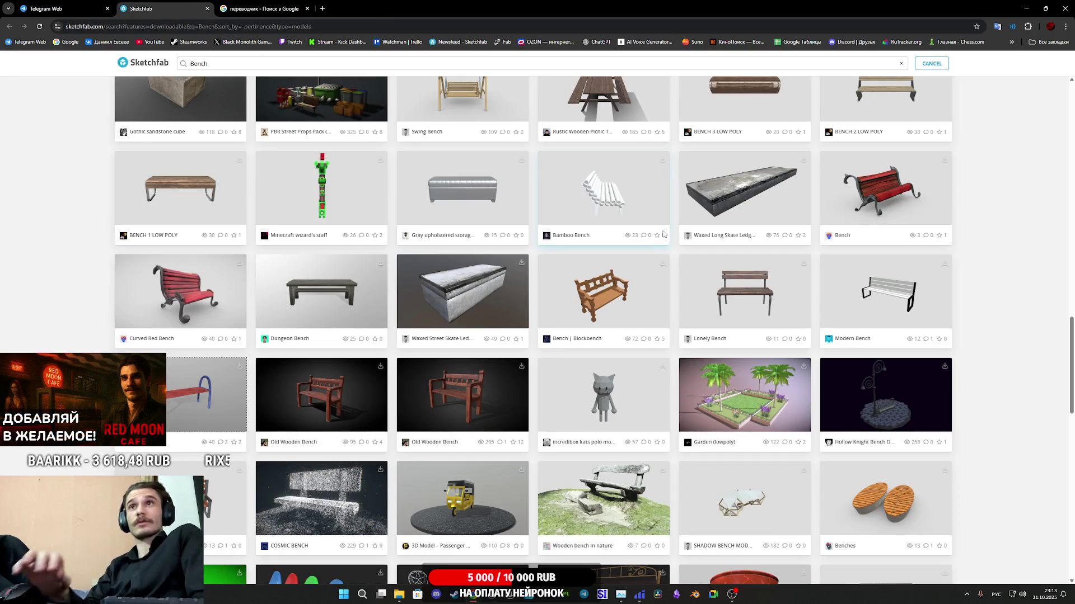
Step: Scroll the Bench results and open Lowpoly Park Bench - Game Asset in its own tab
{"action": "scroll", "coordinate": [713, 366], "scroll_direction": "down", "scroll_amount": 5}
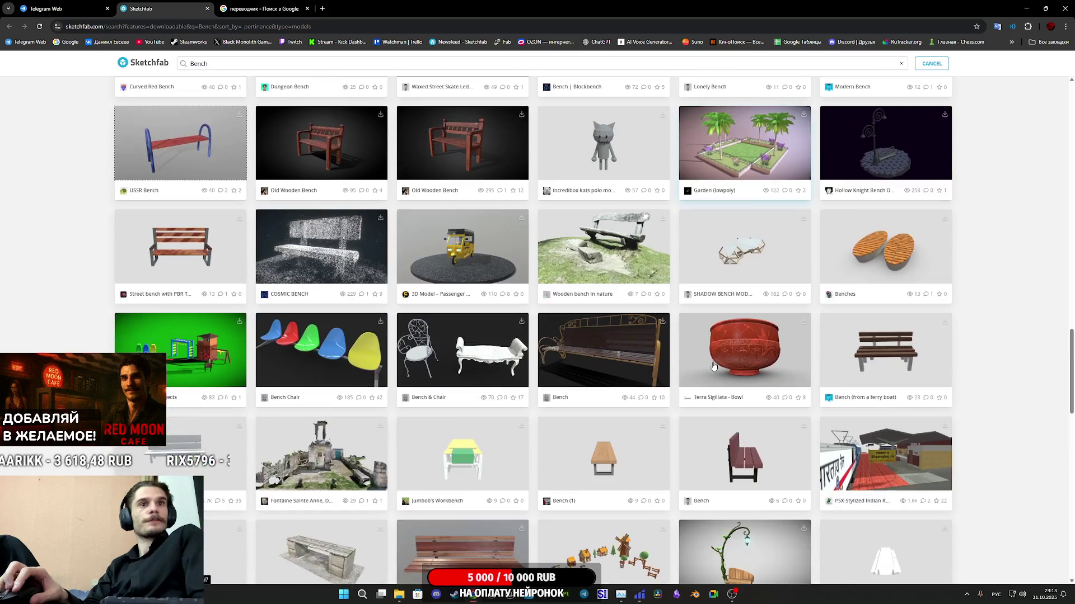
{"action": "scroll", "coordinate": [714, 366], "scroll_direction": "down", "scroll_amount": 5}
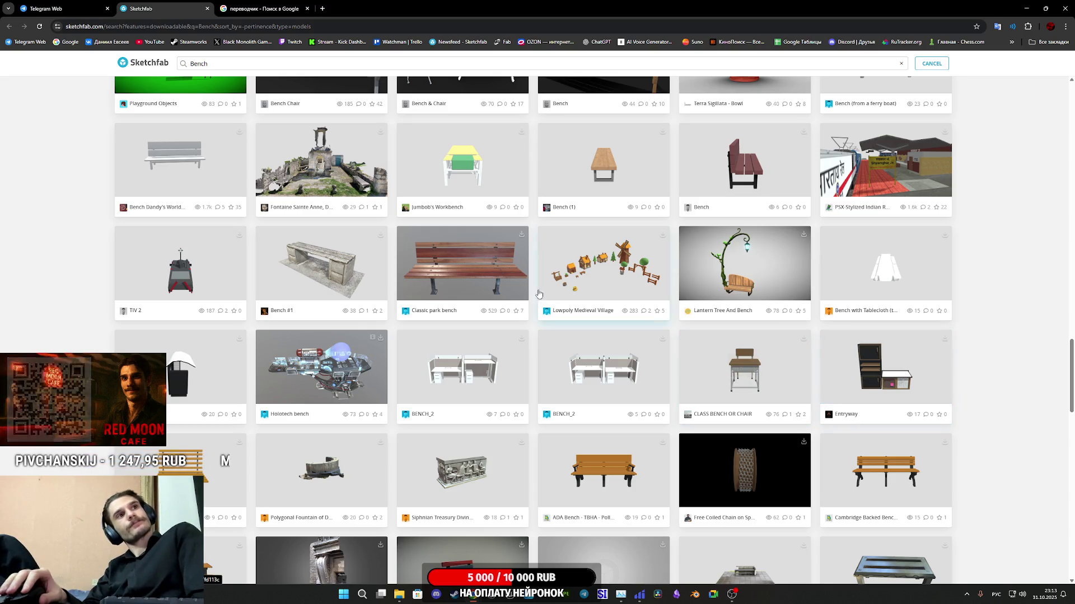
{"action": "scroll", "coordinate": [503, 304], "scroll_direction": "down", "scroll_amount": 3}
{"action": "middle_click", "coordinate": [475, 408]}
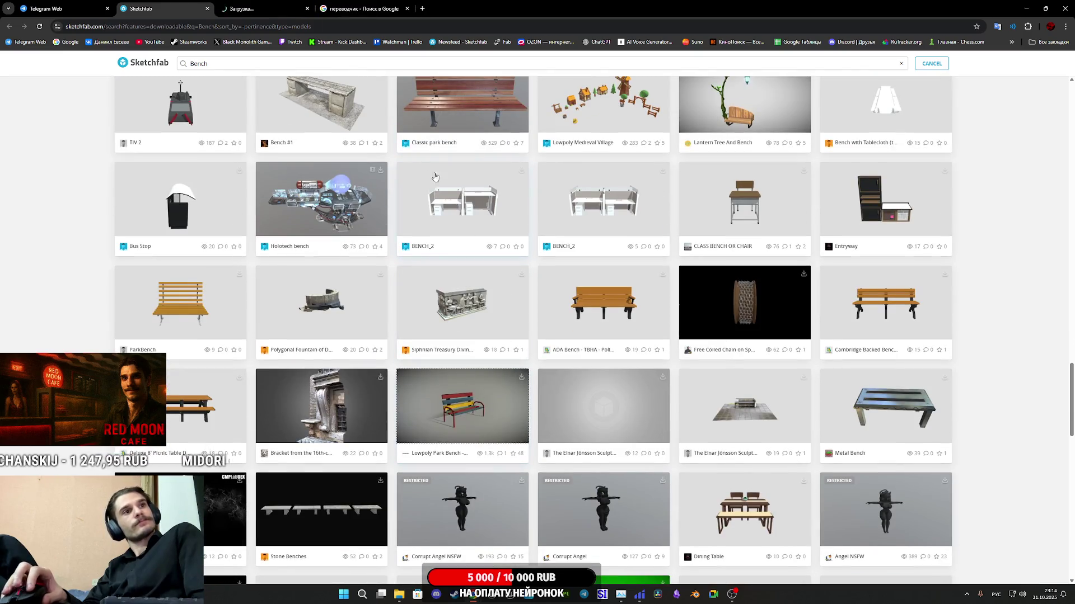
{"action": "left_click", "coordinate": [286, 7]}
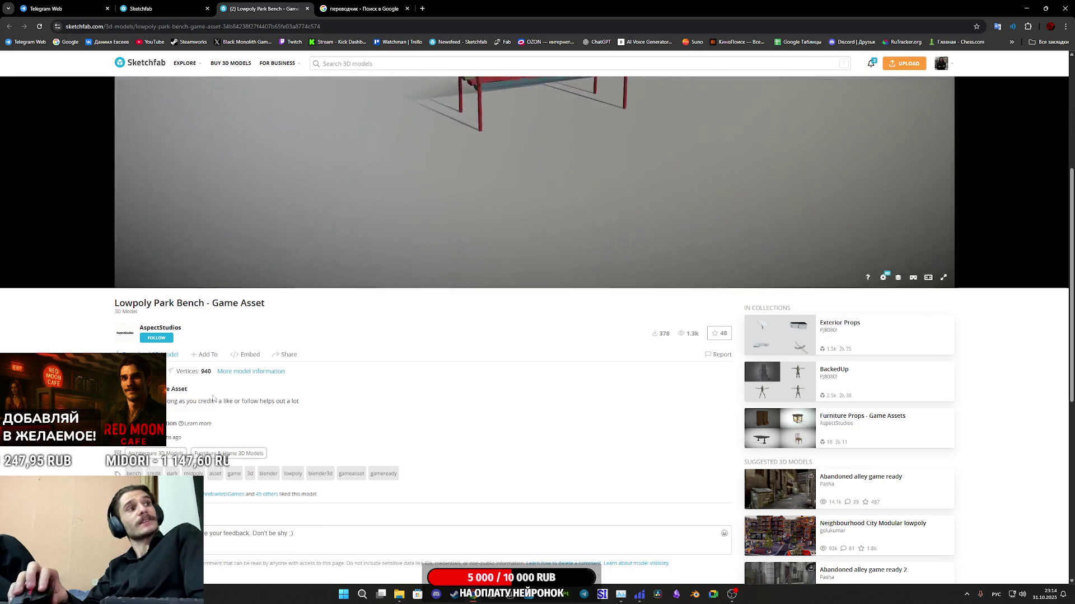
Step: Zoom and orbit the Lowpoly Park Bench, then show its unlit Base Color in Model Inspector
{"action": "scroll", "coordinate": [525, 455], "scroll_direction": "up", "scroll_amount": 4}
{"action": "double_click", "coordinate": [518, 343]}
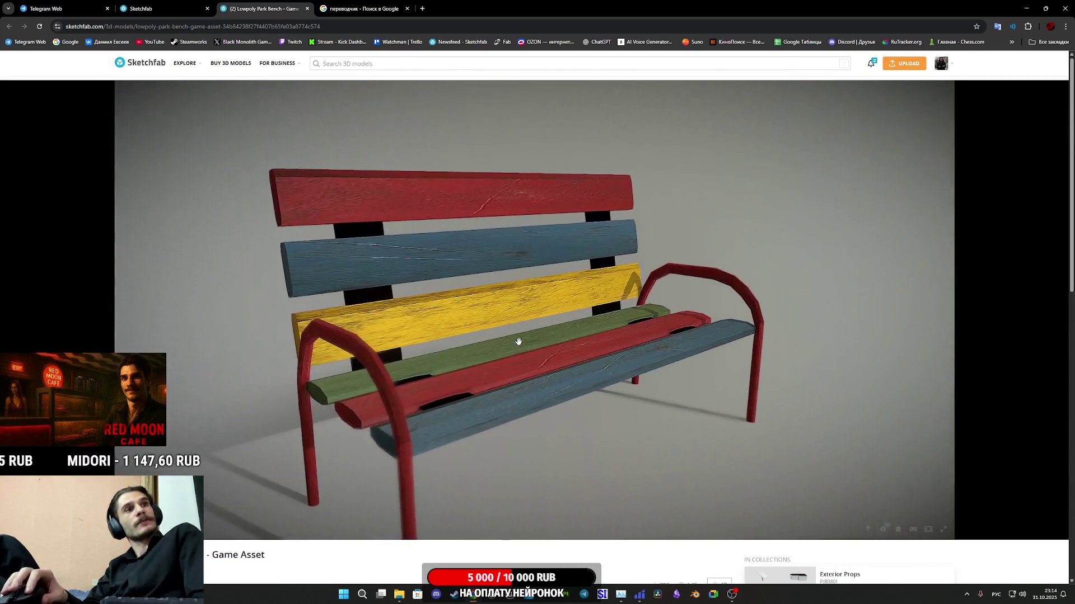
{"action": "mouse_move", "coordinate": [496, 328]}
{"action": "left_mouse_down"}
{"action": "mouse_move", "coordinate": [498, 293]}
{"action": "mouse_move", "coordinate": [501, 335]}
{"action": "mouse_move", "coordinate": [883, 468]}
{"action": "mouse_move", "coordinate": [619, 444]}
{"action": "mouse_move", "coordinate": [665, 435]}
{"action": "mouse_move", "coordinate": [571, 408]}
{"action": "mouse_move", "coordinate": [511, 408]}
{"action": "mouse_move", "coordinate": [559, 384]}
{"action": "mouse_move", "coordinate": [575, 393]}
{"action": "left_mouse_up"}
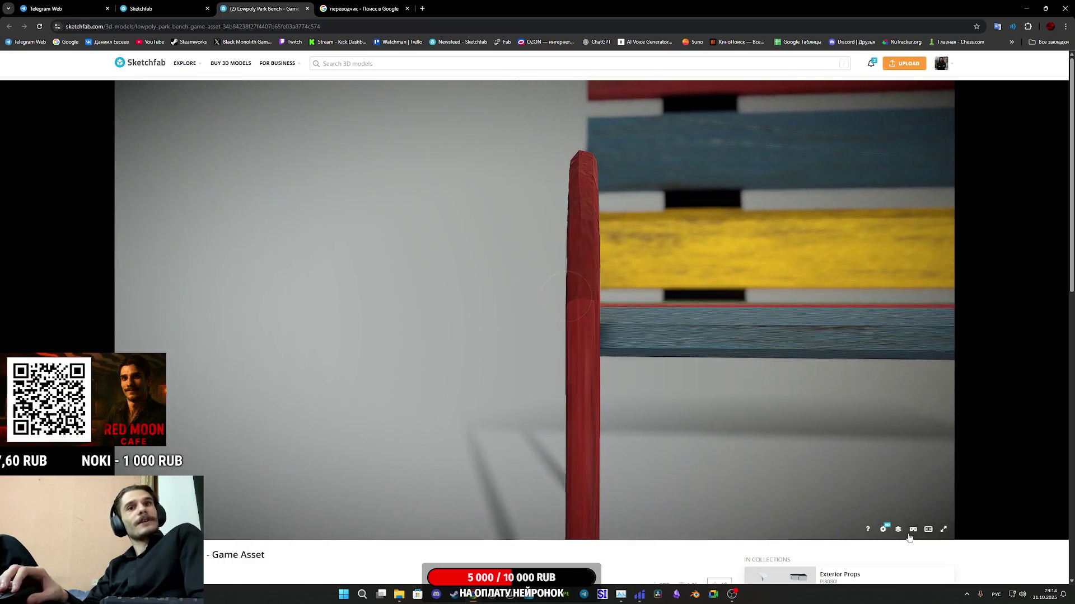
{"action": "left_click", "coordinate": [898, 528]}
{"action": "left_click", "coordinate": [140, 226]}
{"action": "mouse_move", "coordinate": [557, 318]}
{"action": "left_mouse_down"}
{"action": "mouse_move", "coordinate": [653, 331]}
{"action": "mouse_move", "coordinate": [534, 386]}
{"action": "mouse_move", "coordinate": [391, 338]}
{"action": "left_mouse_up"}
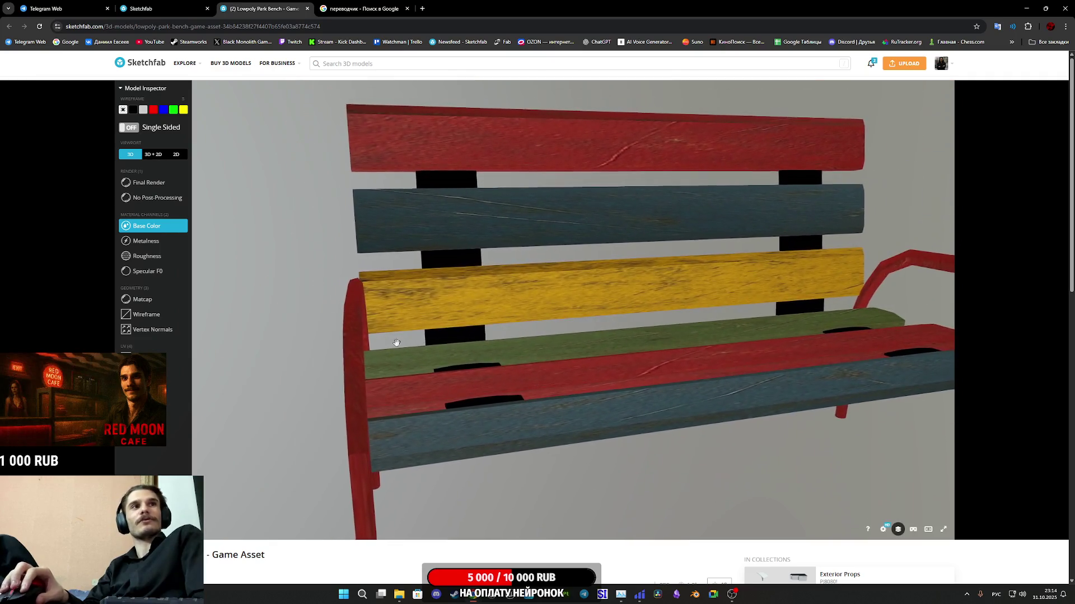
Step: Toggle the park bench between 3D+2D wireframe UVs, Final Render and 3D-only views
{"action": "left_click", "coordinate": [150, 159]}
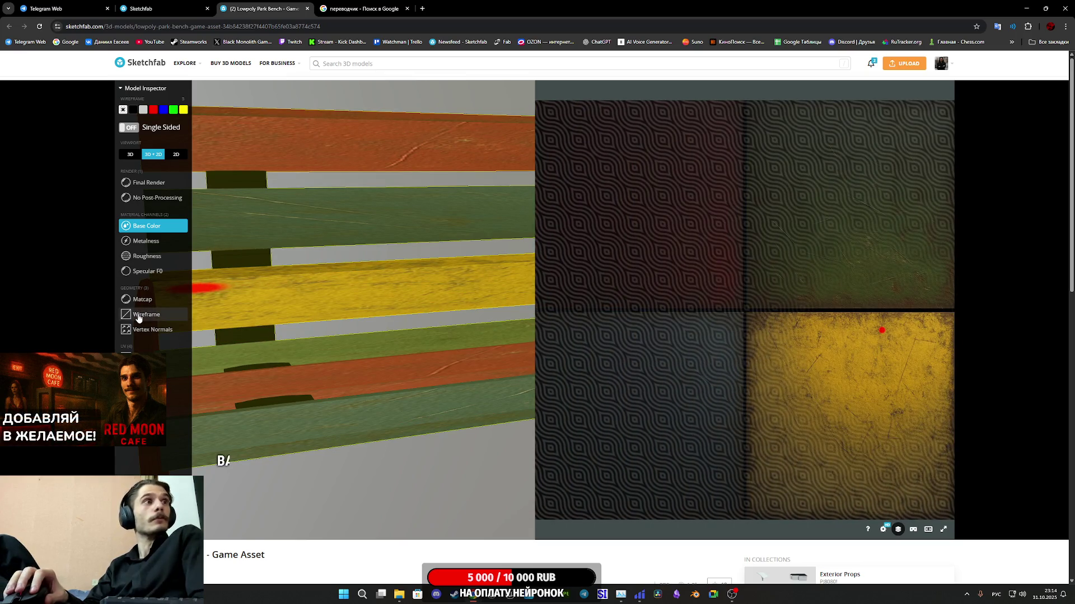
{"action": "left_click", "coordinate": [140, 315]}
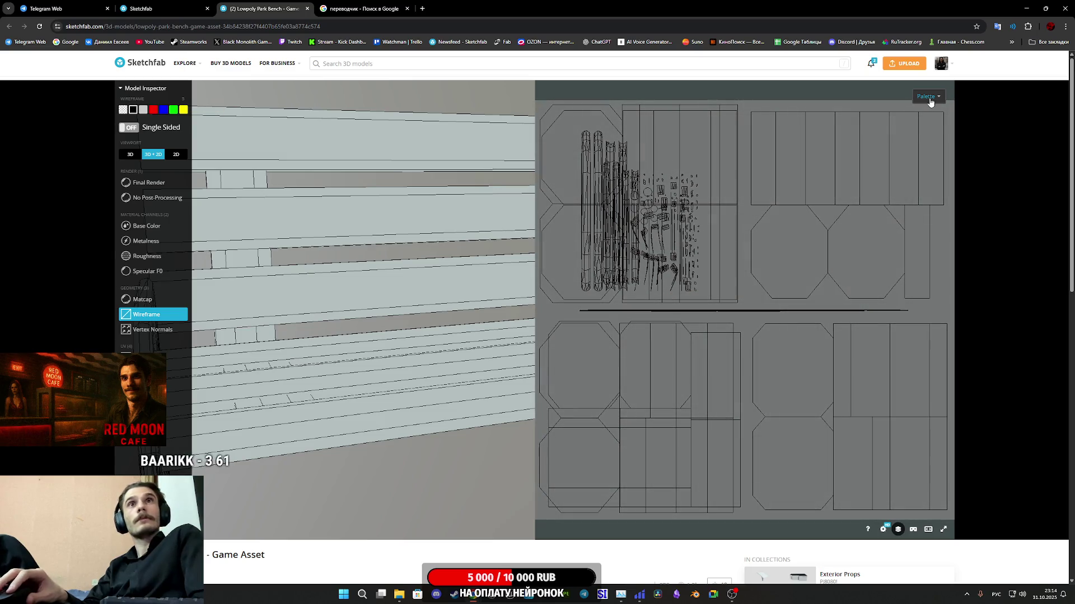
{"action": "left_click", "coordinate": [925, 116]}
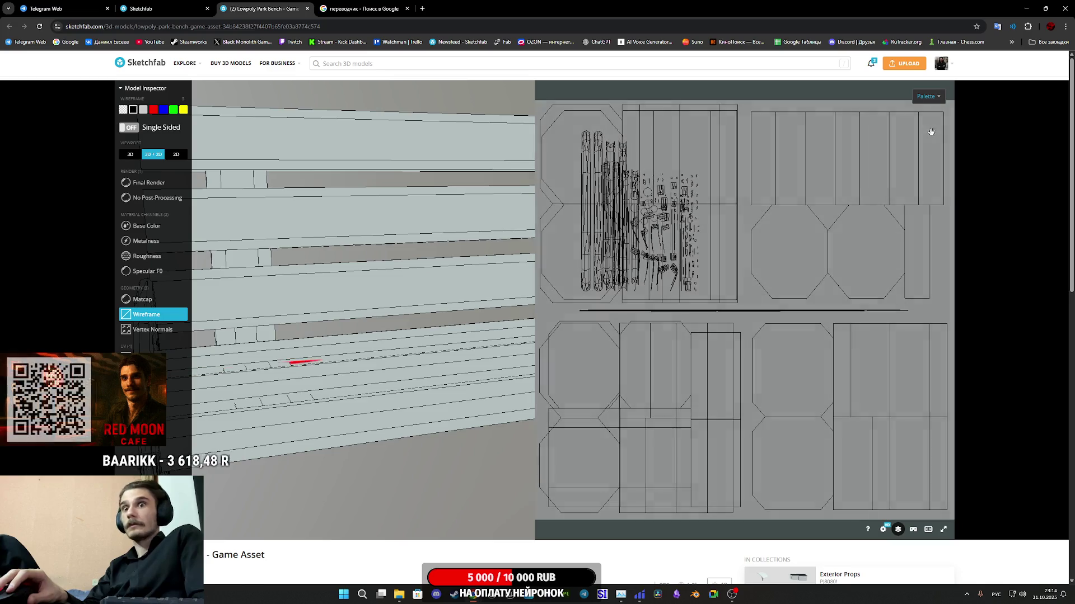
{"action": "left_click", "coordinate": [139, 188]}
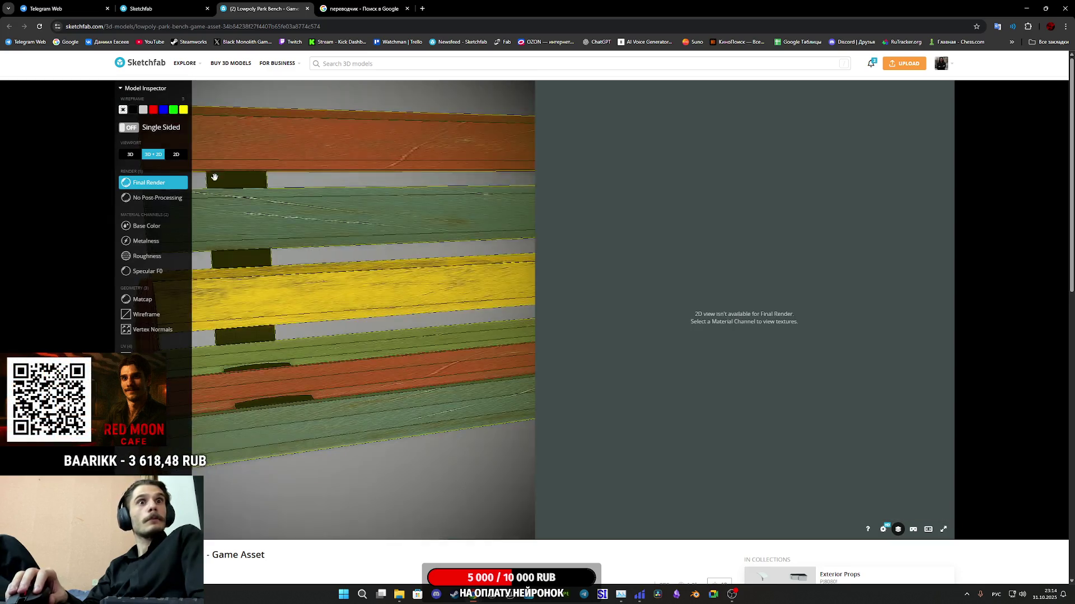
{"action": "left_click", "coordinate": [133, 154]}
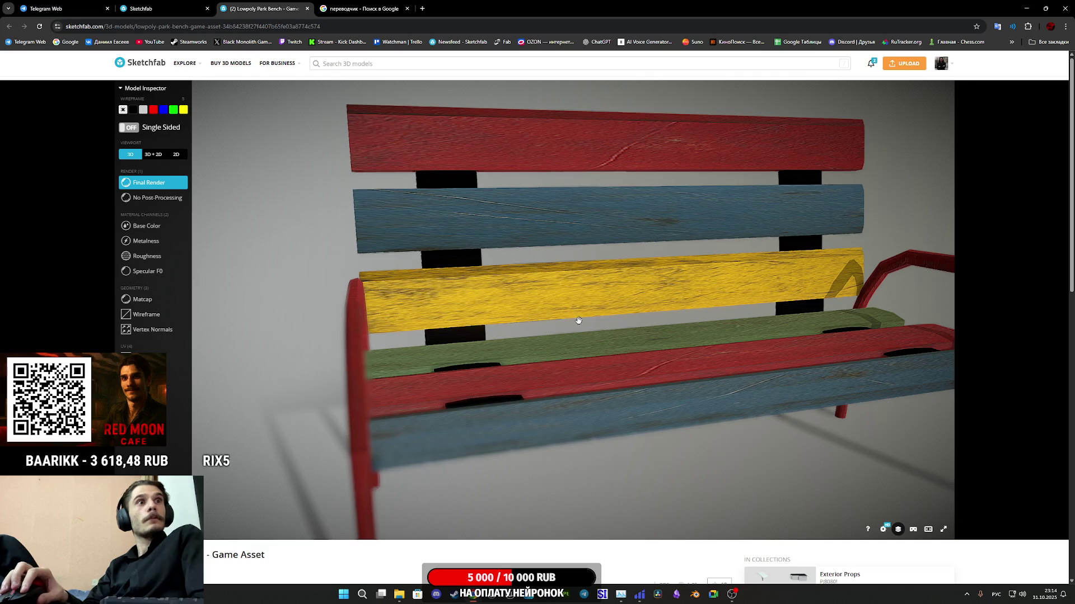
{"action": "left_click", "coordinate": [146, 315]}
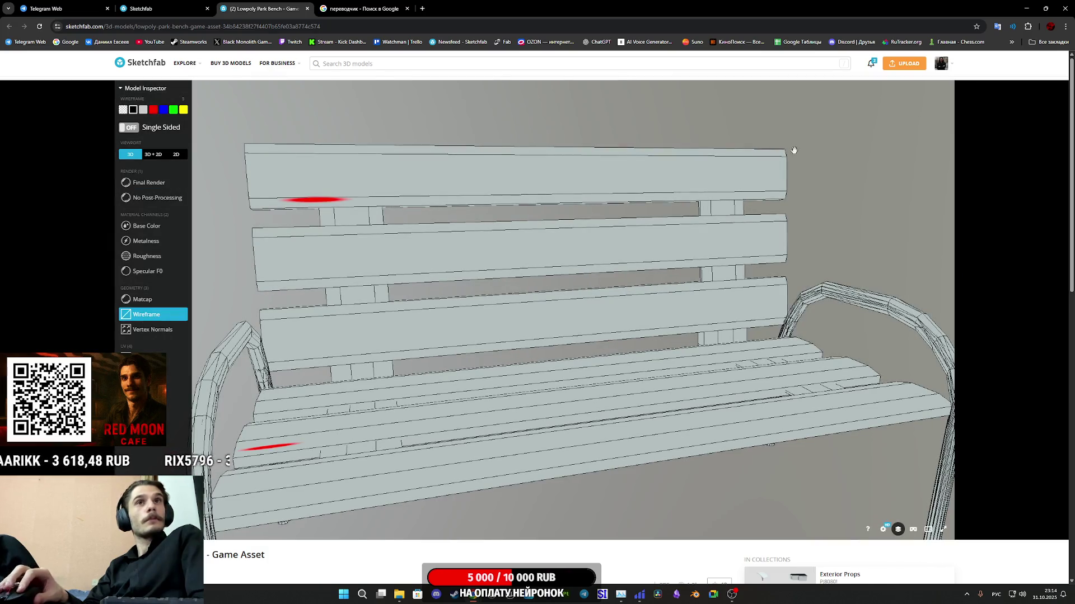
{"action": "left_click", "coordinate": [152, 156]}
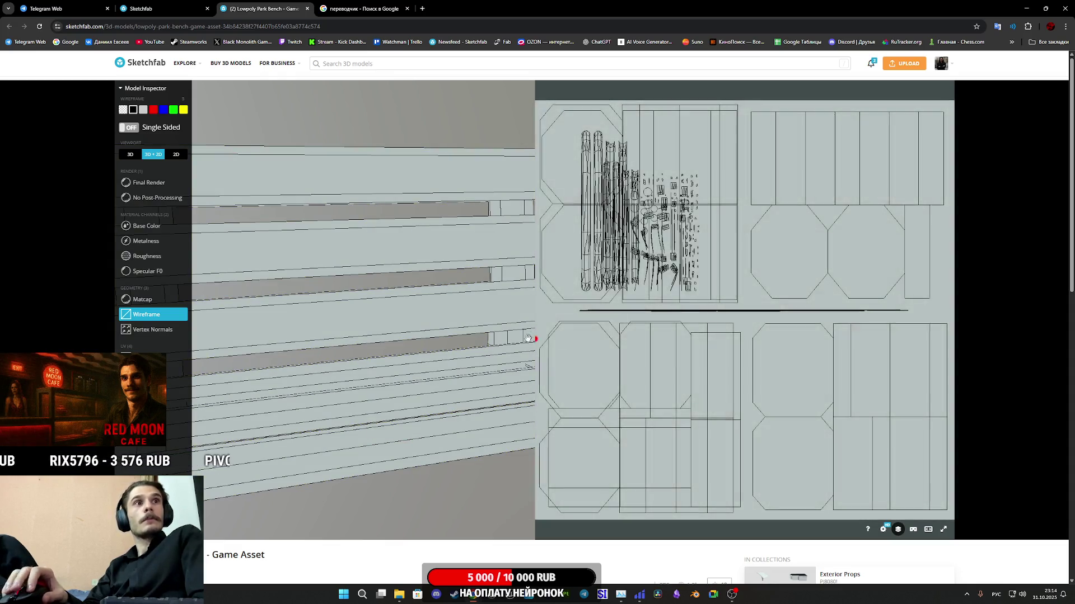
Step: Orbit the bench, view its colour textures in 3D+2D, then close the Lowpoly Park Bench tab
{"action": "scroll", "coordinate": [492, 358], "scroll_direction": "down", "scroll_amount": 3}
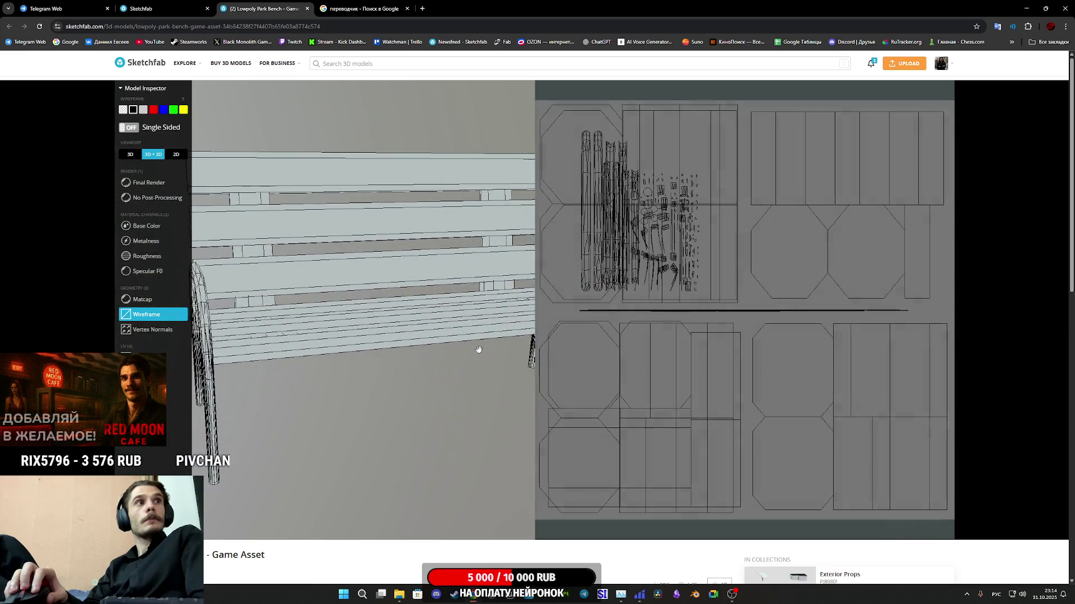
{"action": "left_click_drag", "start_coordinate": [478, 350], "coordinate": [471, 359]}
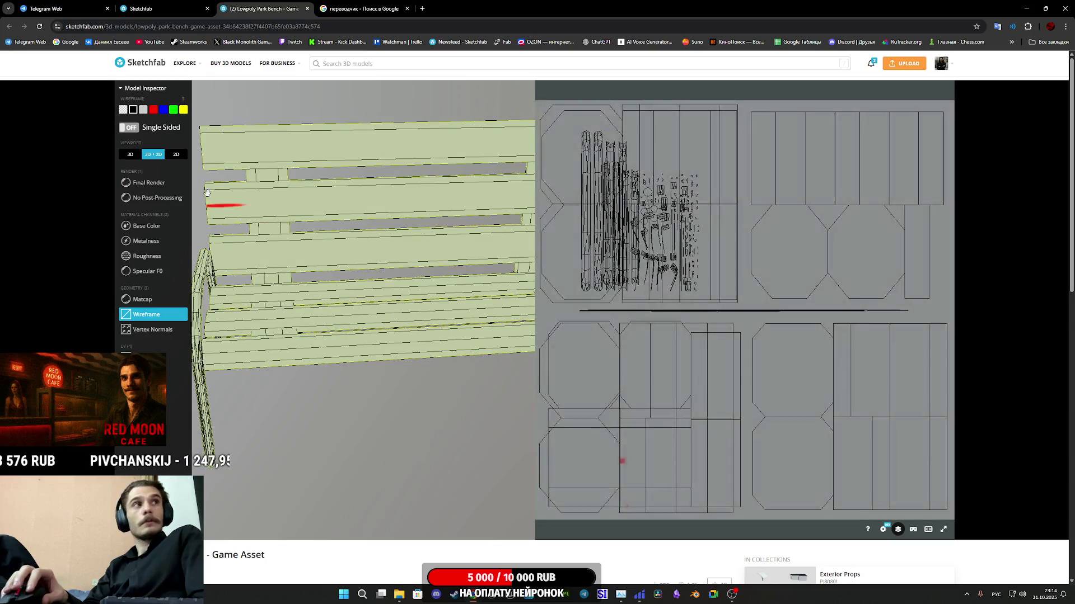
{"action": "left_click", "coordinate": [123, 155]}
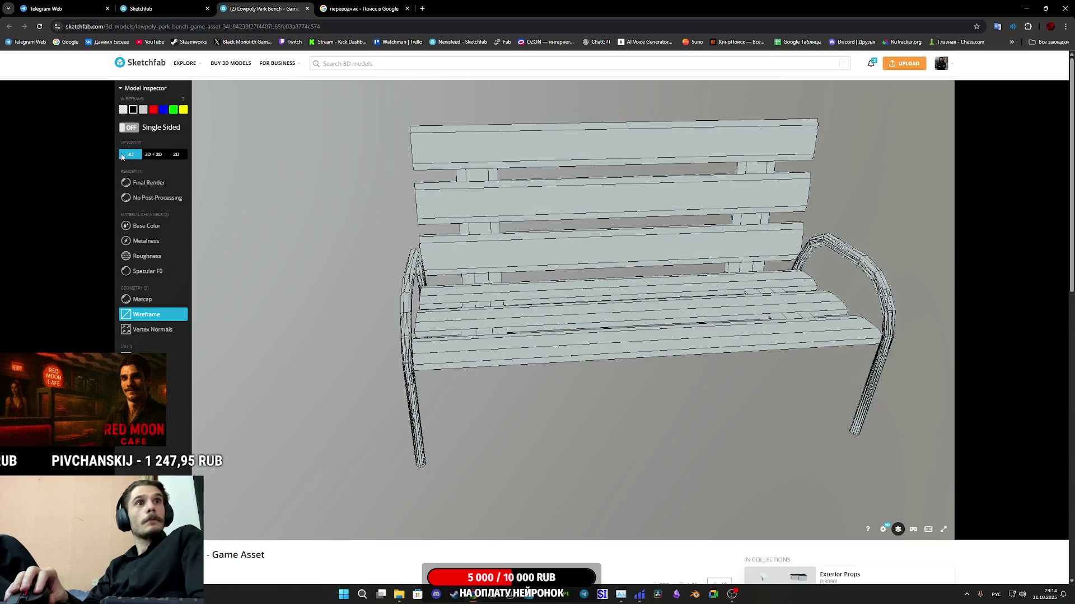
{"action": "left_click_drag", "start_coordinate": [586, 301], "coordinate": [115, 269]}
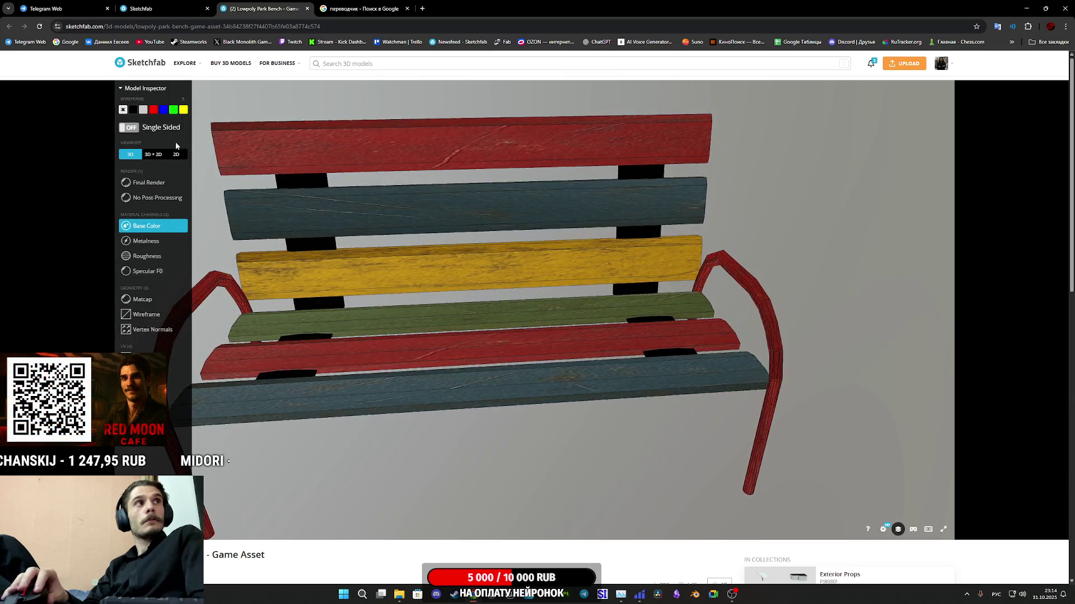
{"action": "left_click", "coordinate": [152, 154]}
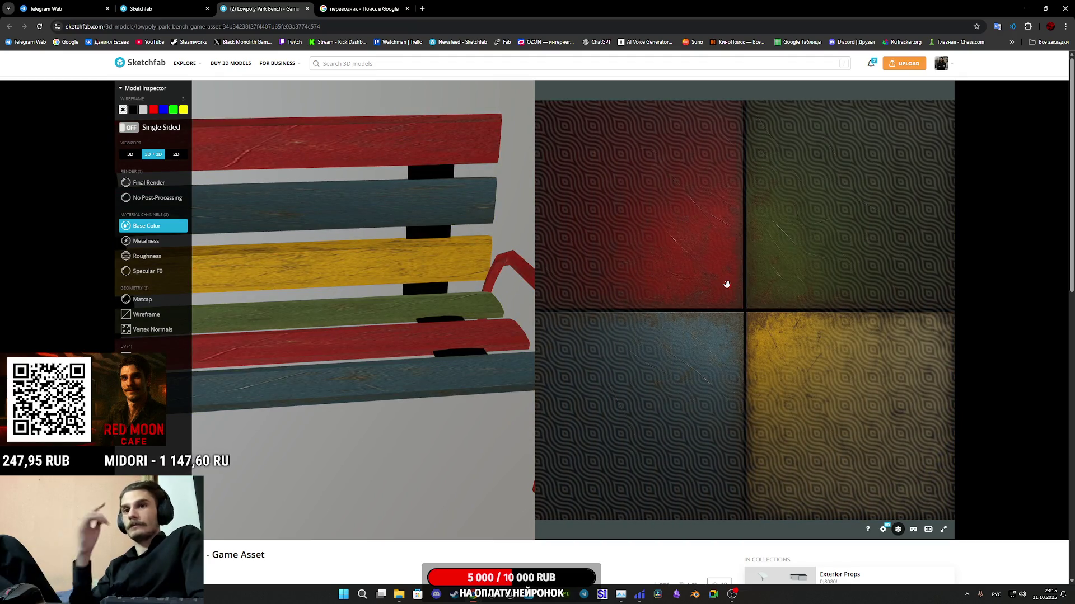
{"action": "mouse_move", "coordinate": [507, 359]}
{"action": "left_mouse_down"}
{"action": "mouse_move", "coordinate": [442, 370]}
{"action": "mouse_move", "coordinate": [396, 338]}
{"action": "left_mouse_up"}
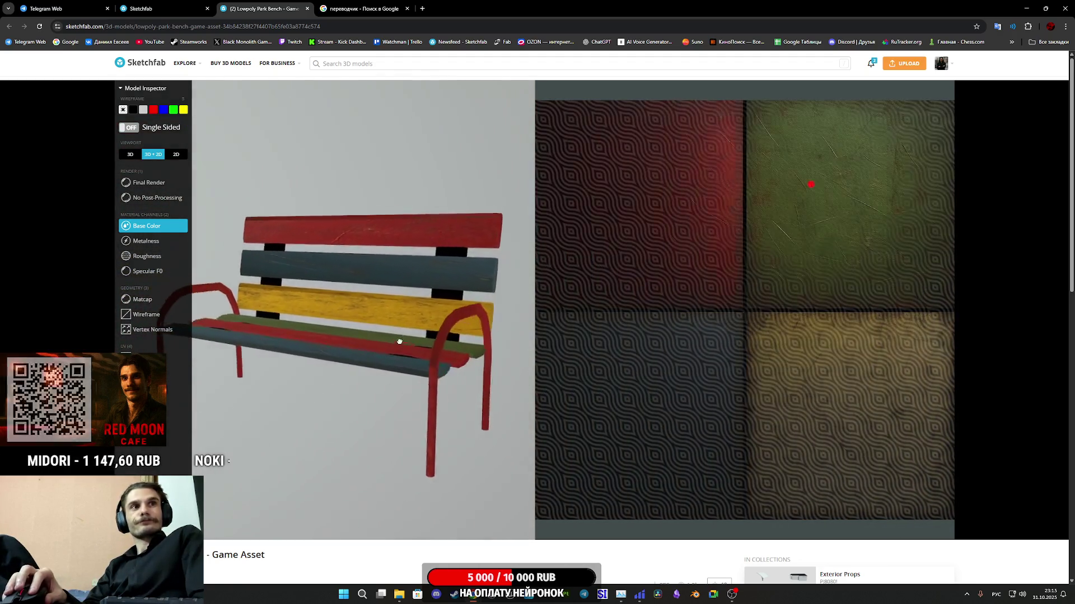
{"action": "middle_click", "coordinate": [242, 4]}
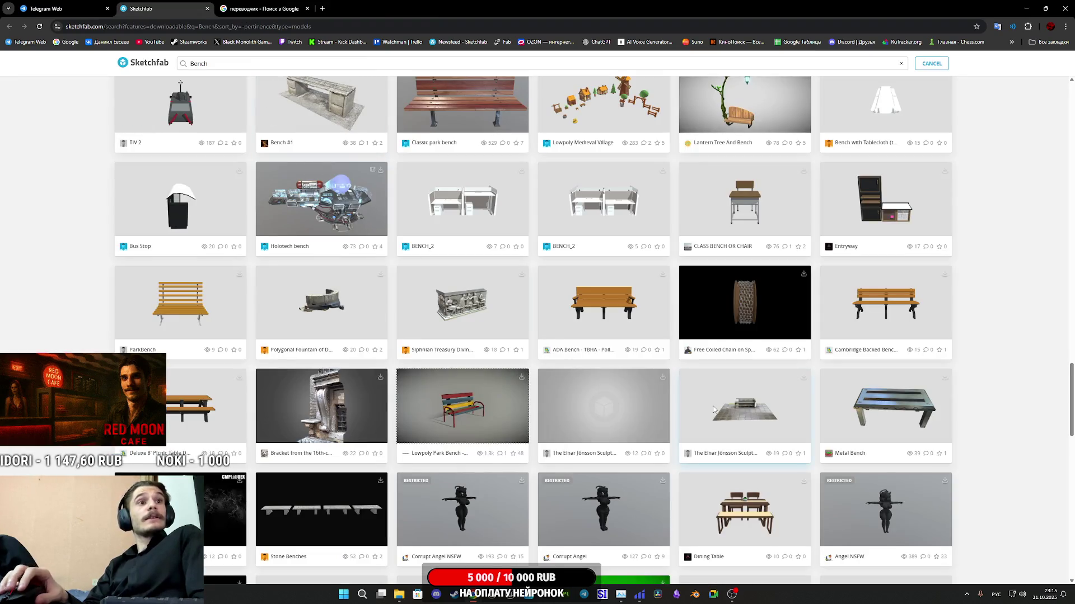
Step: Scroll down and open the Multi-Section High-Rise 3D model in a new tab
{"action": "scroll", "coordinate": [714, 409], "scroll_direction": "down", "scroll_amount": 3}
{"action": "scroll", "coordinate": [767, 388], "scroll_direction": "down", "scroll_amount": 3}
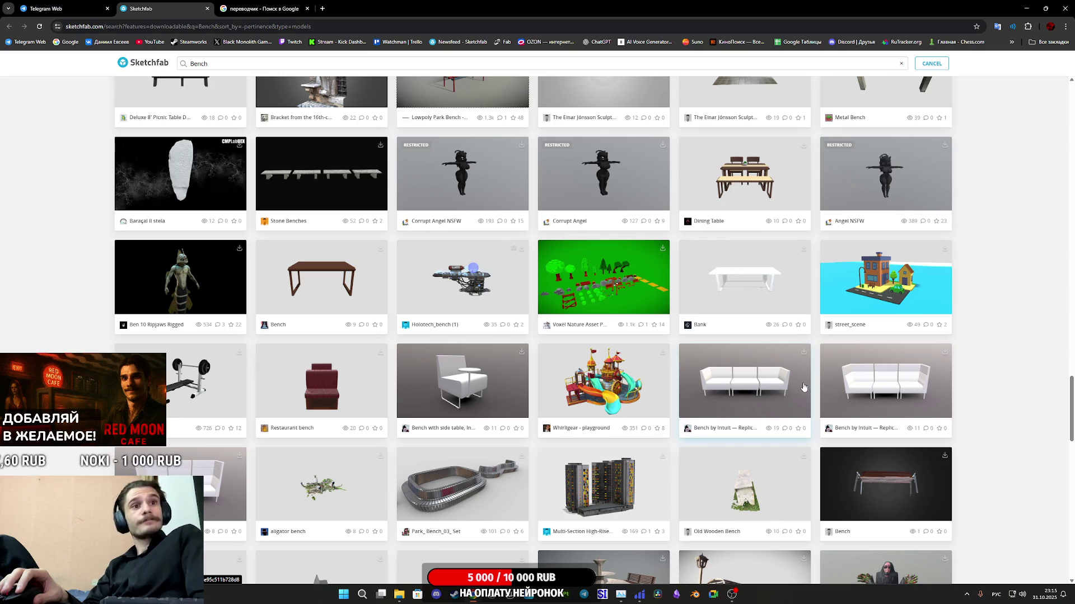
{"action": "middle_click", "coordinate": [596, 505]}
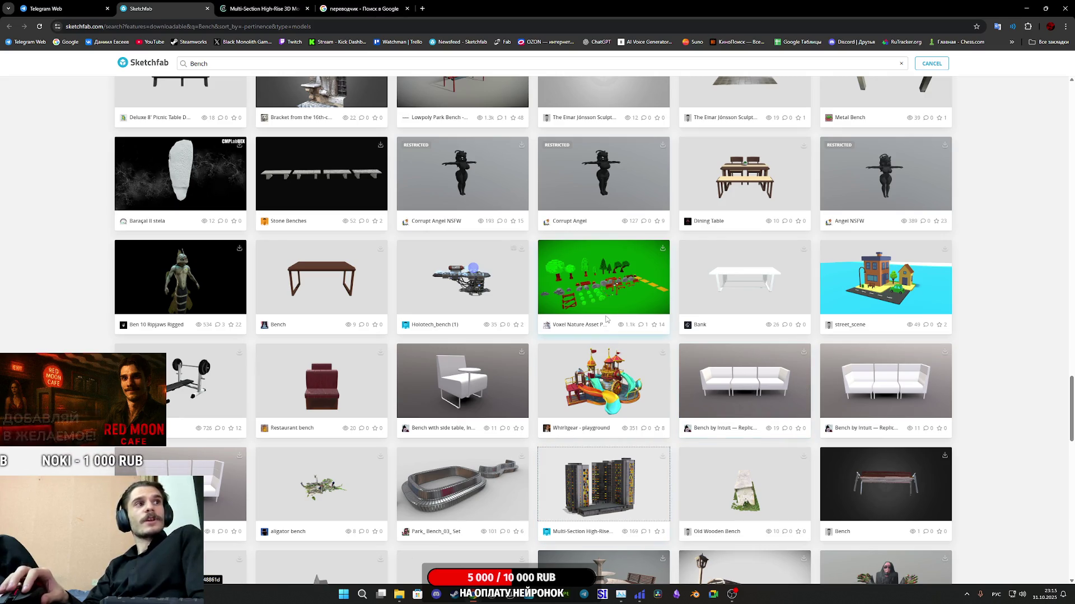
{"action": "left_click", "coordinate": [263, 9]}
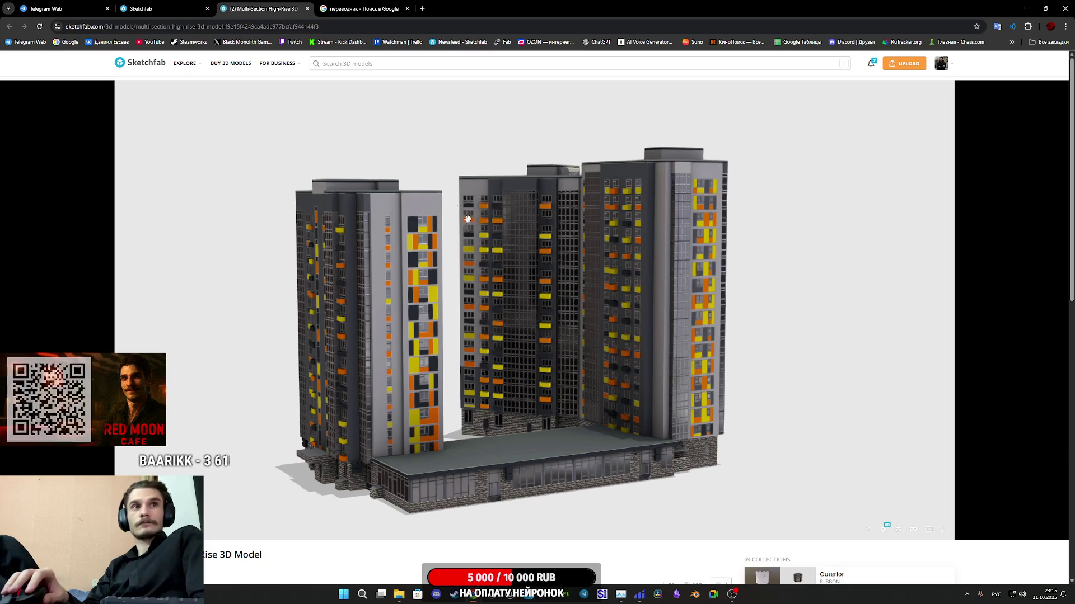
Step: Rotate the Multi-Section High-Rise and display it as a wireframe in Model Inspector
{"action": "mouse_move", "coordinate": [492, 336]}
{"action": "left_mouse_down"}
{"action": "mouse_move", "coordinate": [536, 340]}
{"action": "mouse_move", "coordinate": [526, 319]}
{"action": "mouse_move", "coordinate": [480, 324]}
{"action": "mouse_move", "coordinate": [504, 323]}
{"action": "left_mouse_up"}
{"action": "scroll", "coordinate": [325, 567], "scroll_direction": "down", "scroll_amount": 1}
{"action": "scroll", "coordinate": [325, 567], "scroll_direction": "down", "scroll_amount": 2}
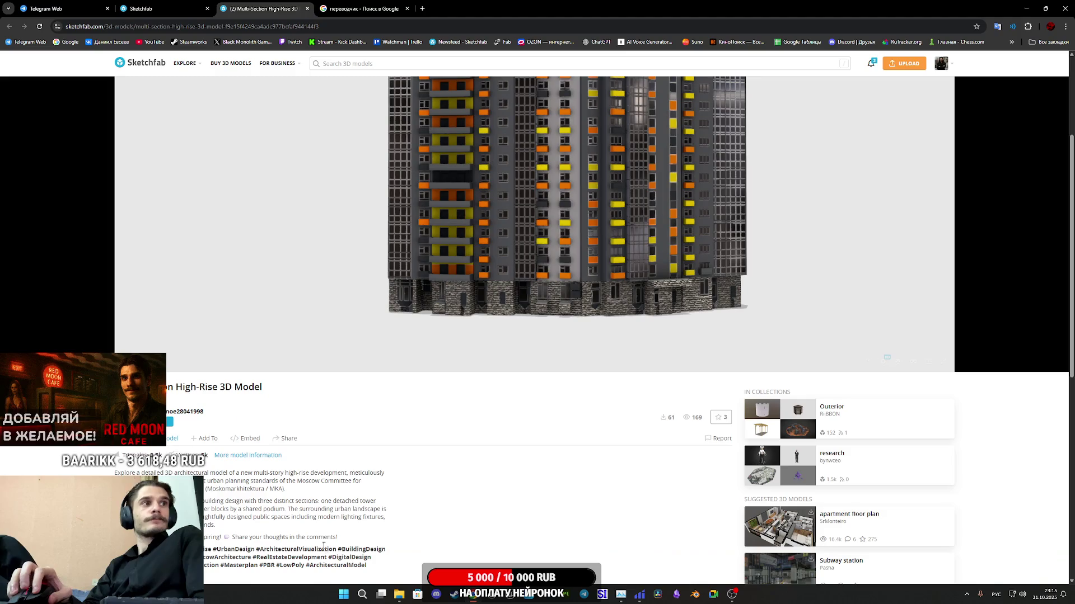
{"action": "scroll", "coordinate": [566, 468], "scroll_direction": "up", "scroll_amount": 3}
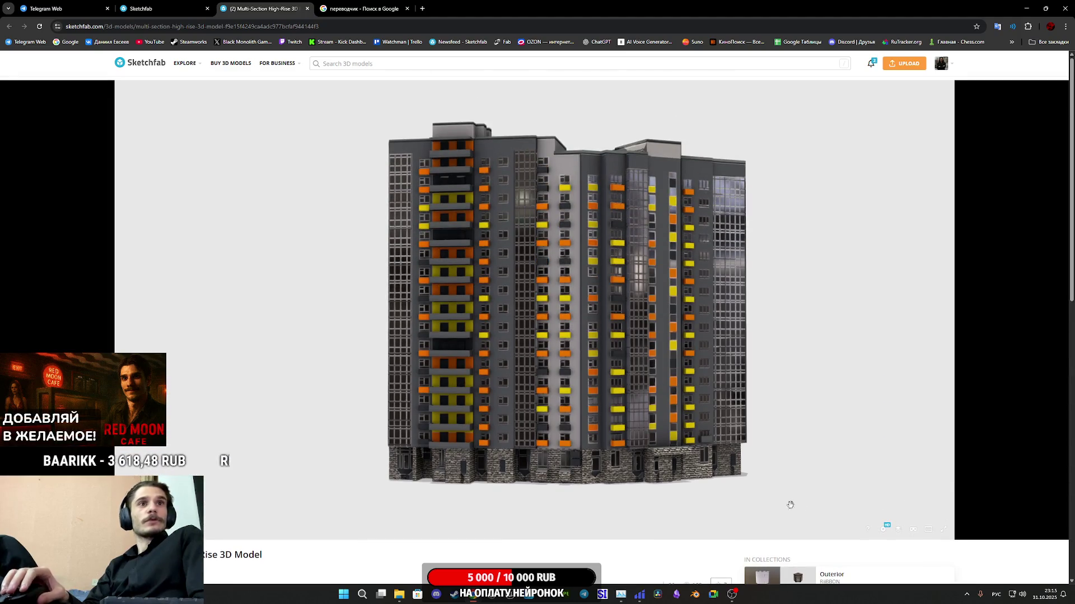
{"action": "left_click", "coordinate": [898, 530]}
{"action": "left_click", "coordinate": [157, 329]}
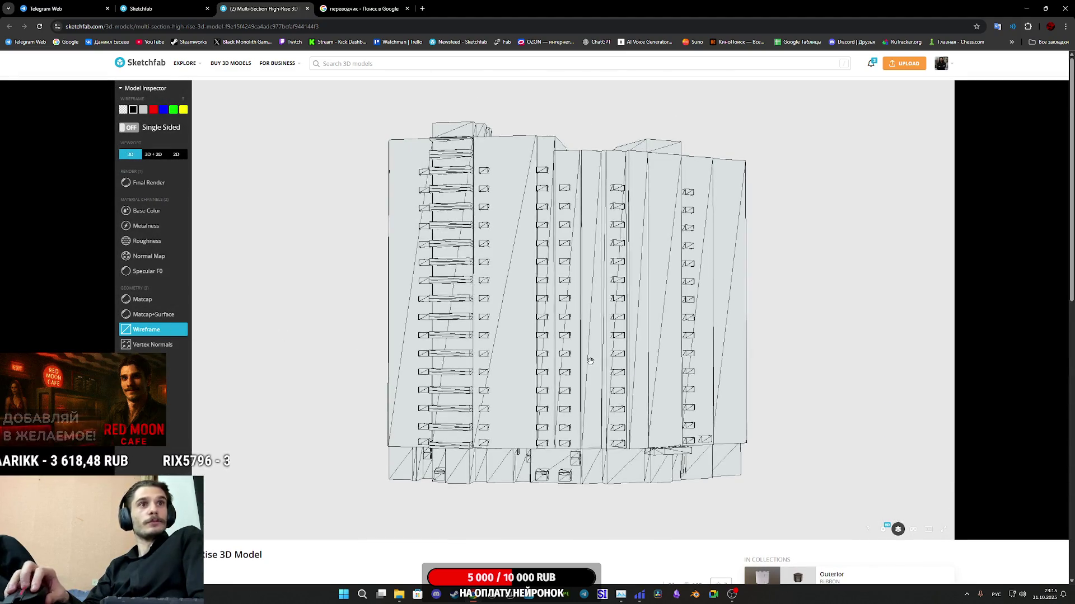
Step: View the high-rise's Base Color, then its wireframe UV layout in 3D+2D
{"action": "scroll", "coordinate": [493, 342], "scroll_direction": "up", "scroll_amount": 5}
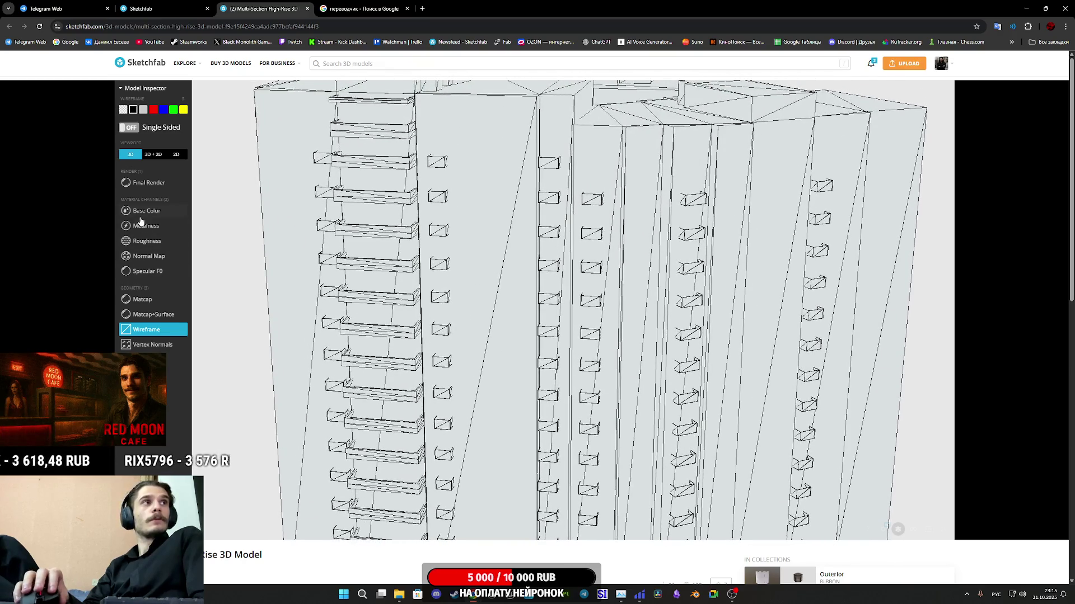
{"action": "left_click", "coordinate": [147, 211]}
{"action": "scroll", "coordinate": [479, 322], "scroll_direction": "up", "scroll_amount": 5}
{"action": "scroll", "coordinate": [480, 323], "scroll_direction": "down", "scroll_amount": 5}
{"action": "left_click", "coordinate": [152, 154]}
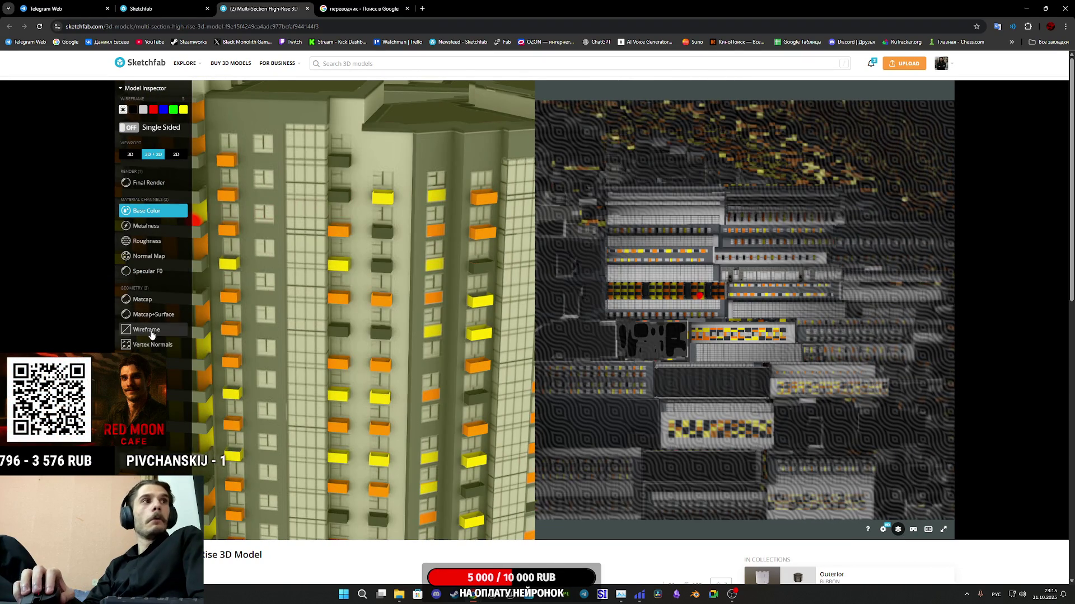
{"action": "left_click", "coordinate": [140, 330]}
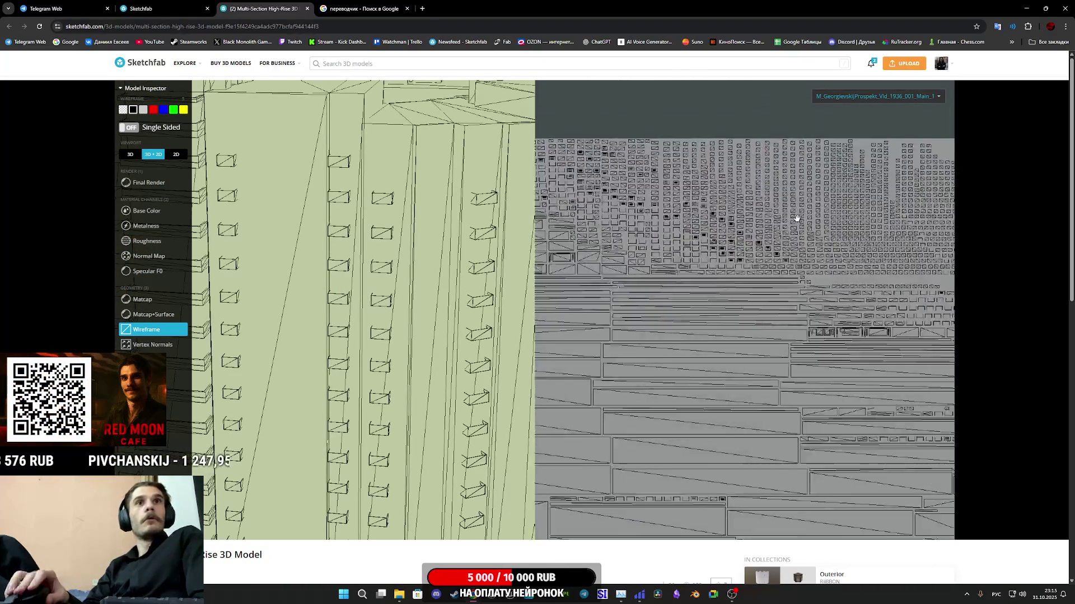
{"action": "scroll", "coordinate": [788, 226], "scroll_direction": "down", "scroll_amount": 6}
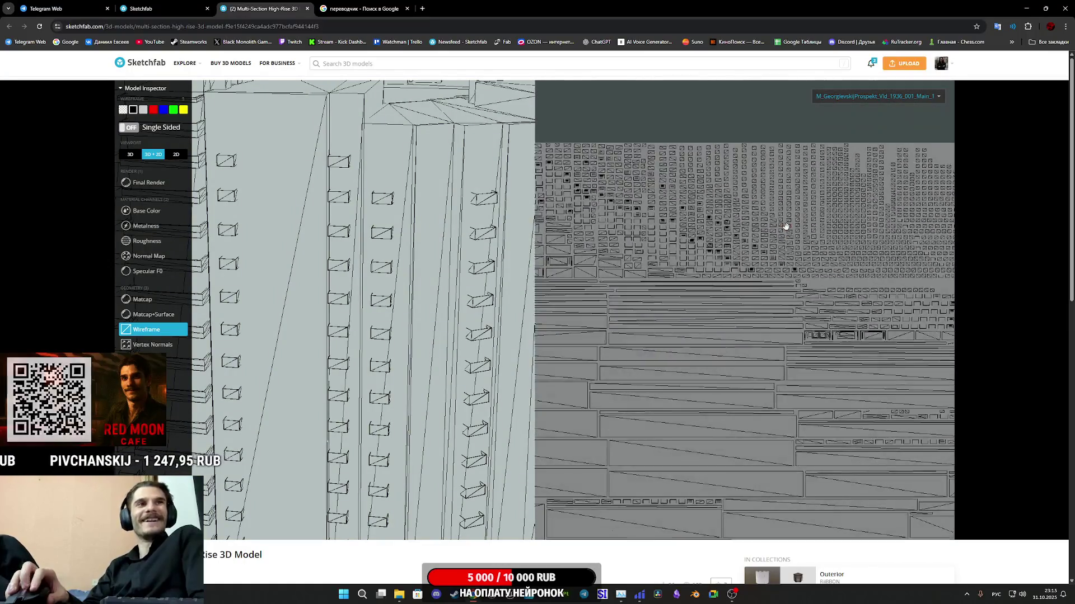
{"action": "scroll", "coordinate": [810, 189], "scroll_direction": "up", "scroll_amount": 2}
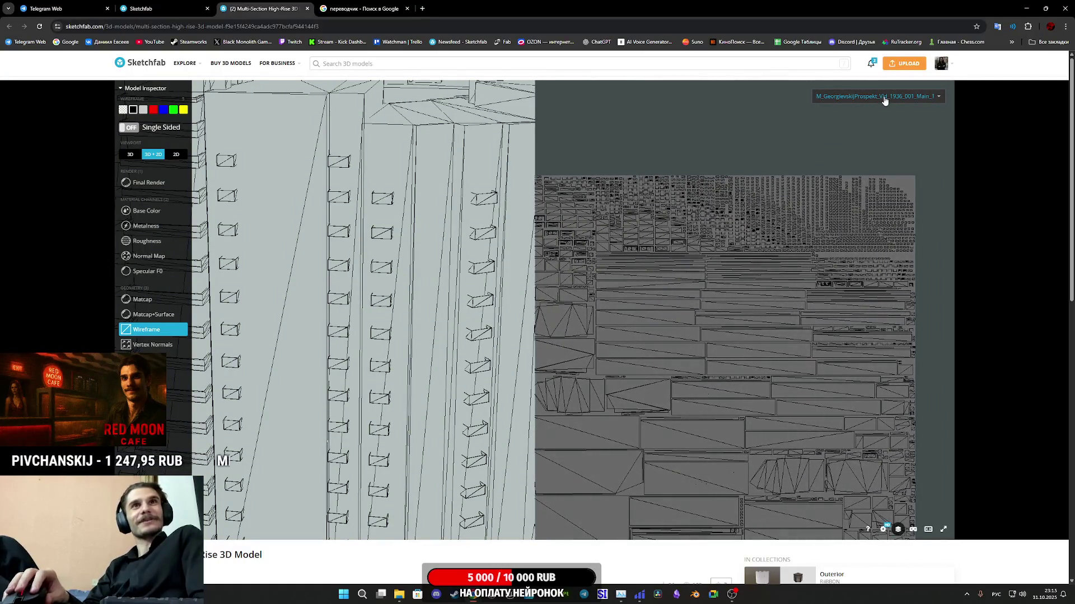
{"action": "mouse_move", "coordinate": [804, 324]}
{"action": "left_mouse_down"}
{"action": "mouse_move", "coordinate": [866, 218]}
{"action": "mouse_move", "coordinate": [798, 243]}
{"action": "mouse_move", "coordinate": [811, 268]}
{"action": "left_mouse_up"}
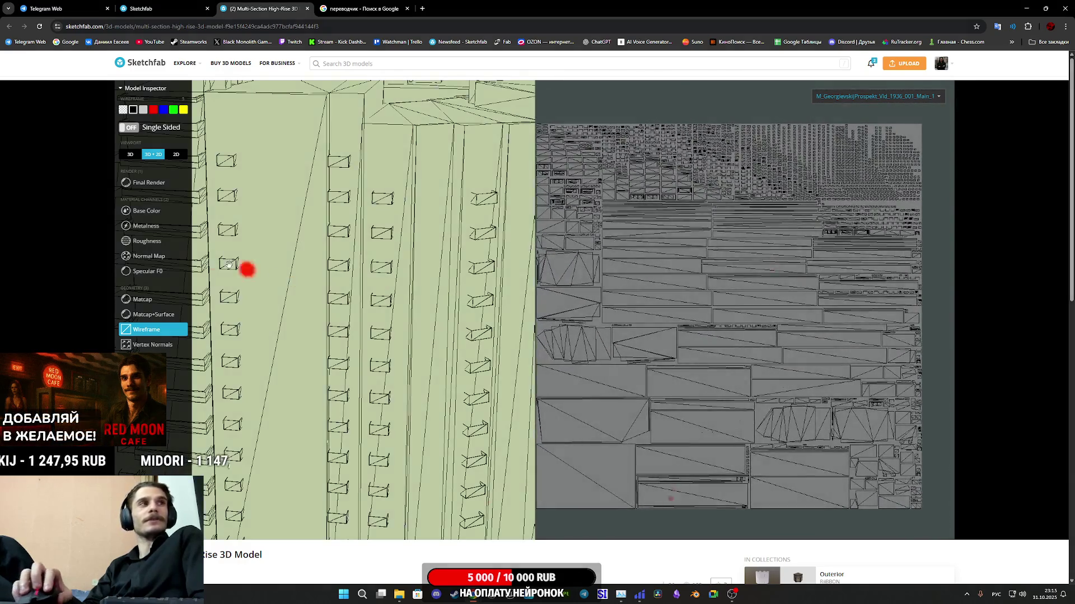
Step: Switch the building and its UV layout back to Base Color and zoom around the UVs
{"action": "left_click", "coordinate": [140, 211]}
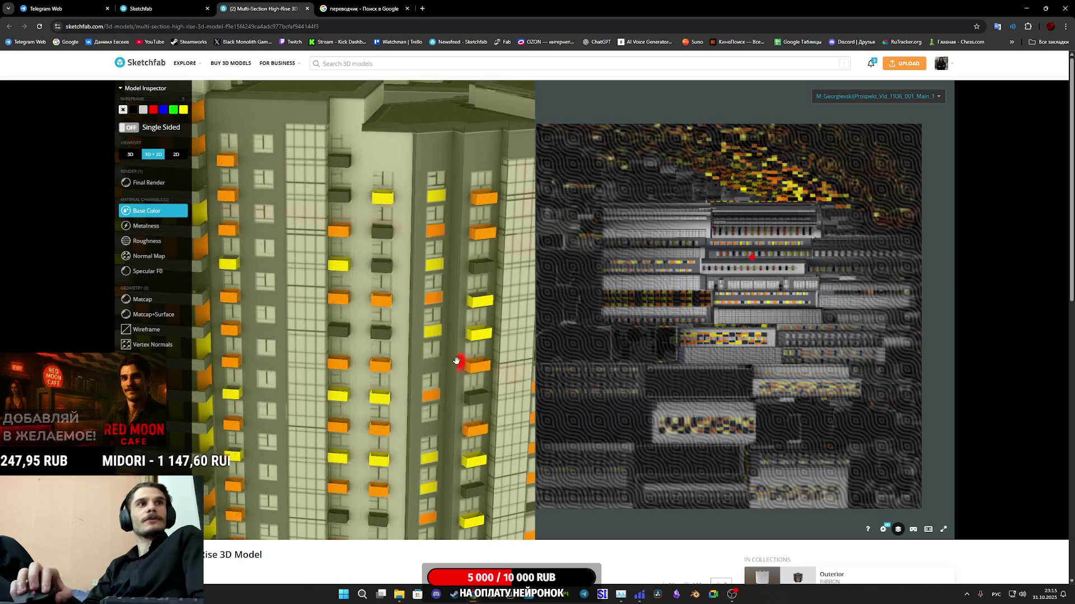
{"action": "scroll", "coordinate": [455, 360], "scroll_direction": "up", "scroll_amount": 5}
{"action": "scroll", "coordinate": [706, 427], "scroll_direction": "up", "scroll_amount": 5}
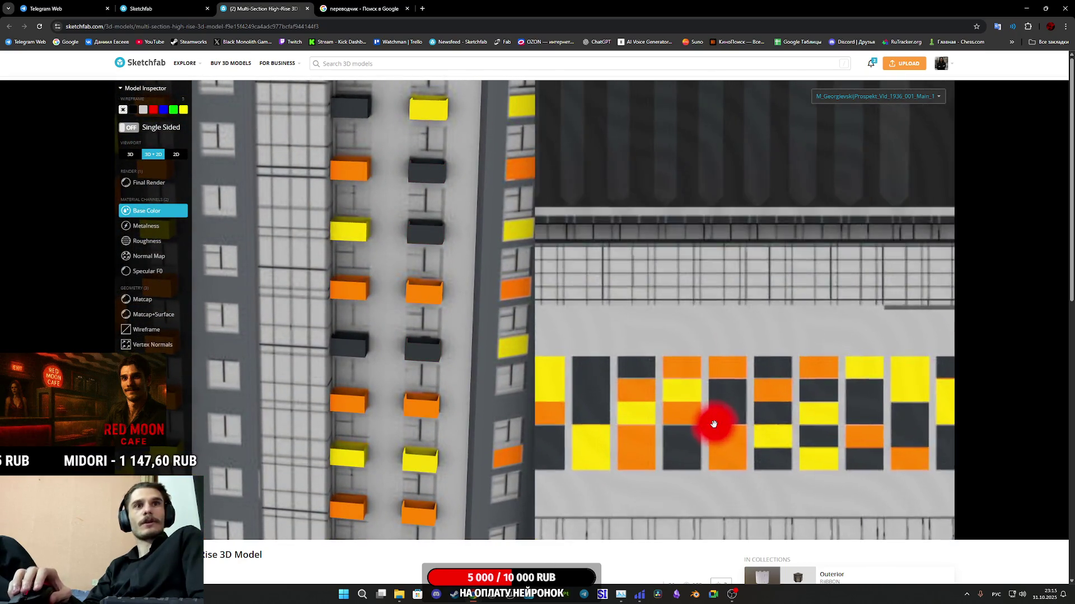
{"action": "left_click_drag", "start_coordinate": [715, 425], "coordinate": [663, 487]}
{"action": "scroll", "coordinate": [450, 560], "scroll_direction": "down", "scroll_amount": 1}
{"action": "scroll", "coordinate": [451, 560], "scroll_direction": "down", "scroll_amount": 5}
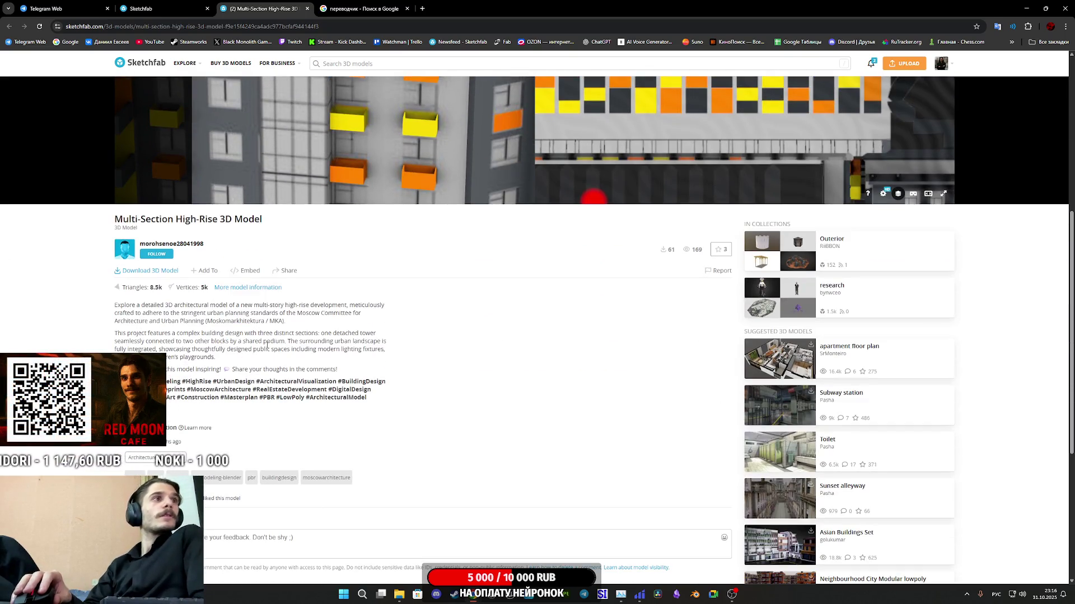
{"action": "scroll", "coordinate": [556, 439], "scroll_direction": "down", "scroll_amount": 5}
{"action": "scroll", "coordinate": [569, 435], "scroll_direction": "up", "scroll_amount": 10}
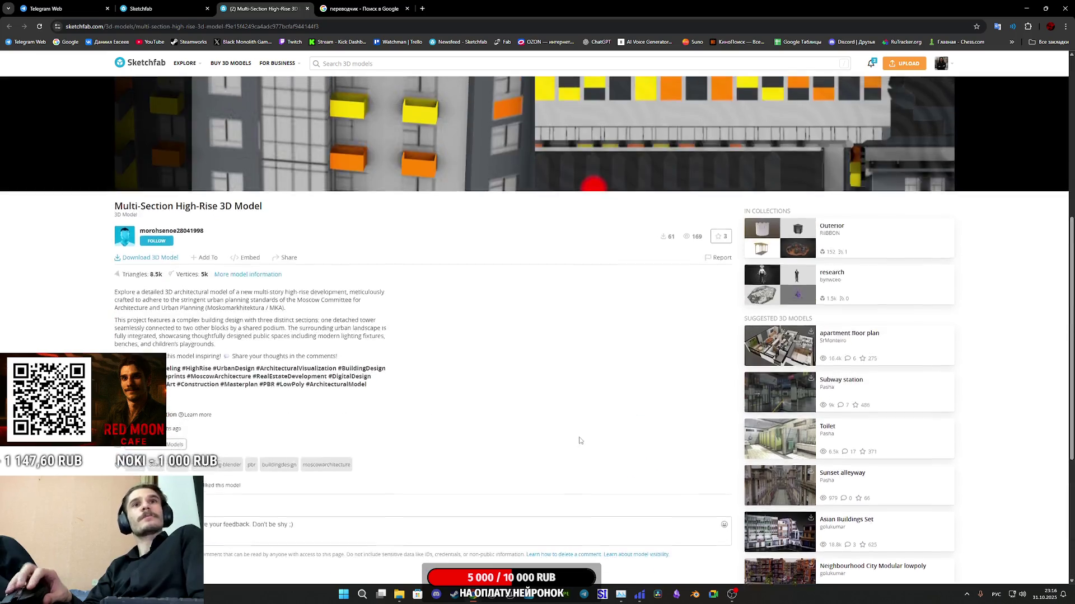
{"action": "scroll", "coordinate": [586, 433], "scroll_direction": "down", "scroll_amount": 4}
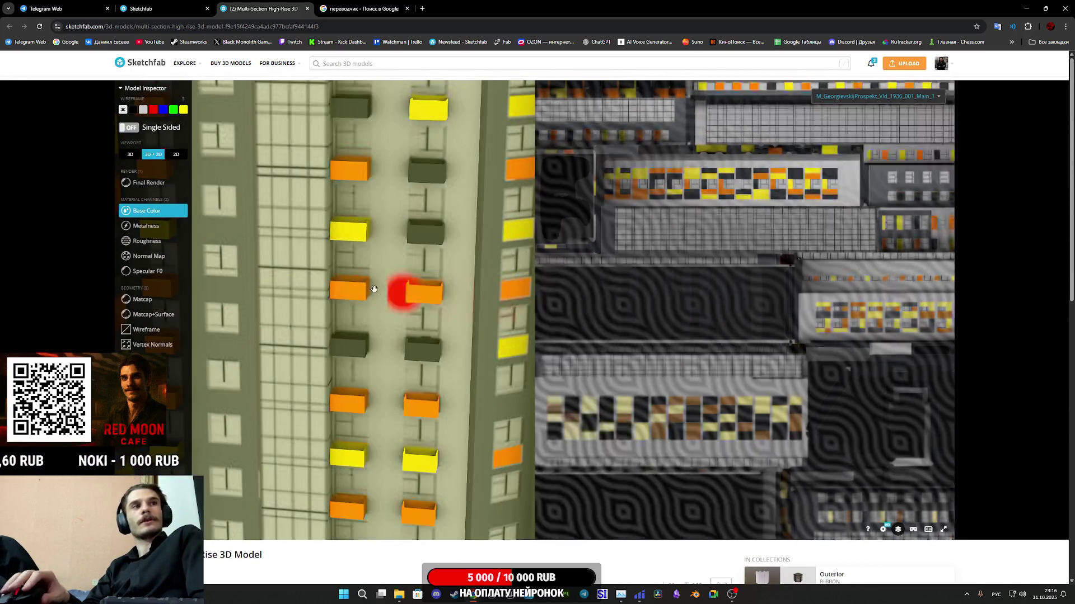
Step: Return to the 3D-only Final Render, orbit the lower floors, and close the high-rise tab
{"action": "left_click", "coordinate": [148, 183]}
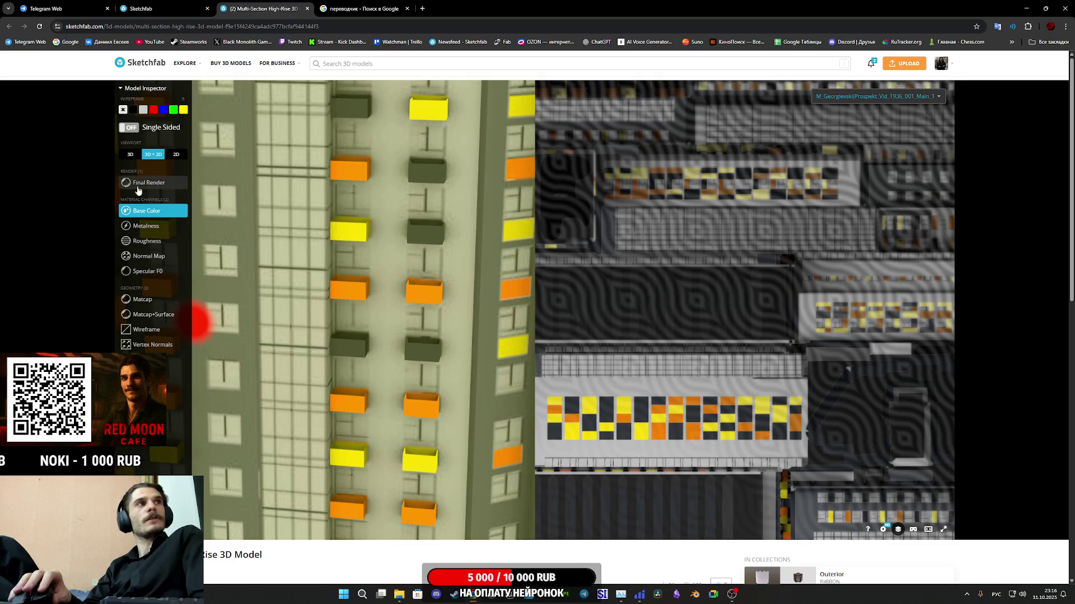
{"action": "left_click", "coordinate": [134, 155]}
{"action": "mouse_move", "coordinate": [200, 187]}
{"action": "left_mouse_down"}
{"action": "mouse_move", "coordinate": [528, 338]}
{"action": "mouse_move", "coordinate": [391, 140]}
{"action": "left_mouse_up"}
{"action": "middle_click", "coordinate": [297, 2]}
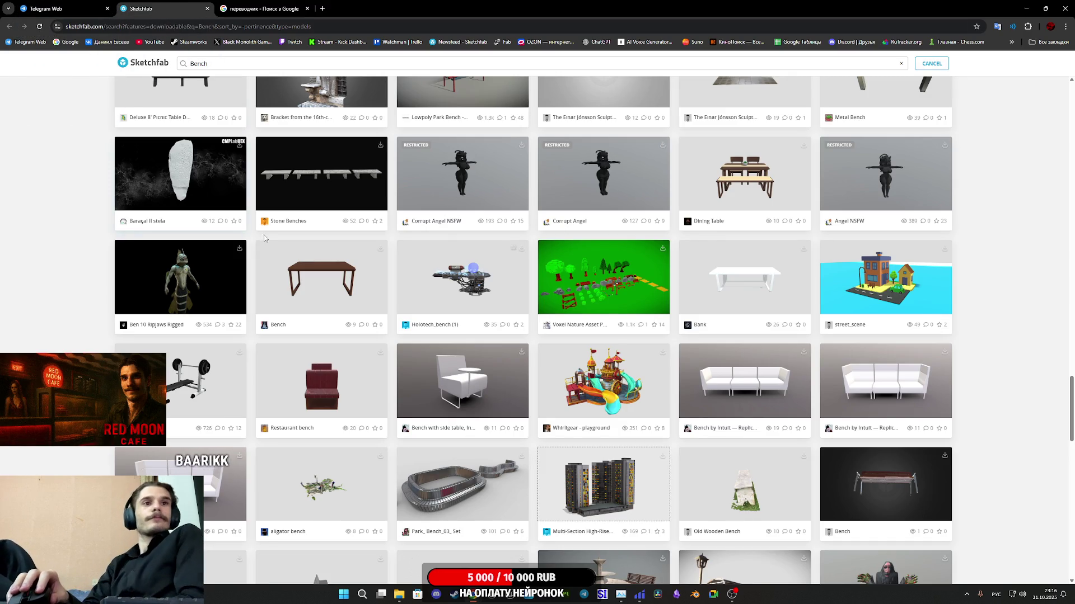
Step: Scroll the Bench results and open the free Truck model in a background tab
{"action": "scroll", "coordinate": [376, 290], "scroll_direction": "down", "scroll_amount": 3}
{"action": "scroll", "coordinate": [377, 290], "scroll_direction": "down", "scroll_amount": 1}
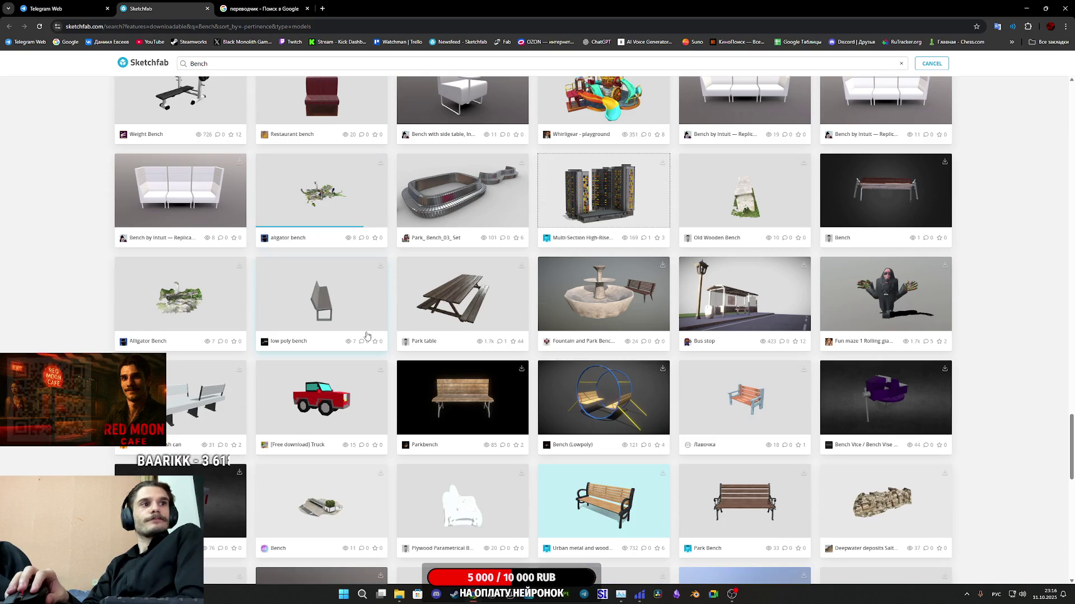
{"action": "middle_click", "coordinate": [369, 387]}
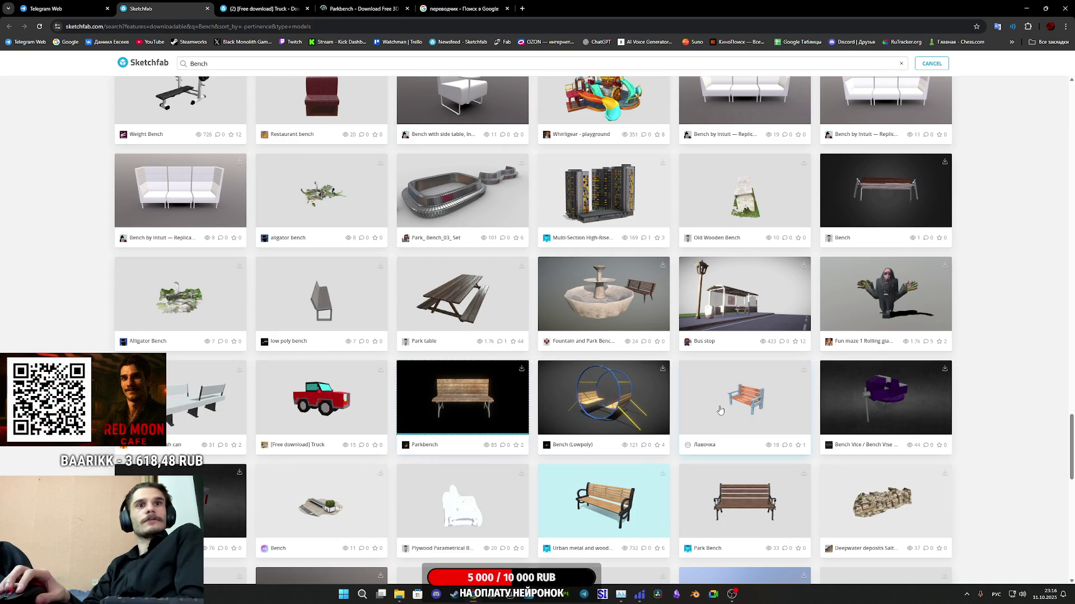
{"action": "scroll", "coordinate": [722, 415], "scroll_direction": "down", "scroll_amount": 2}
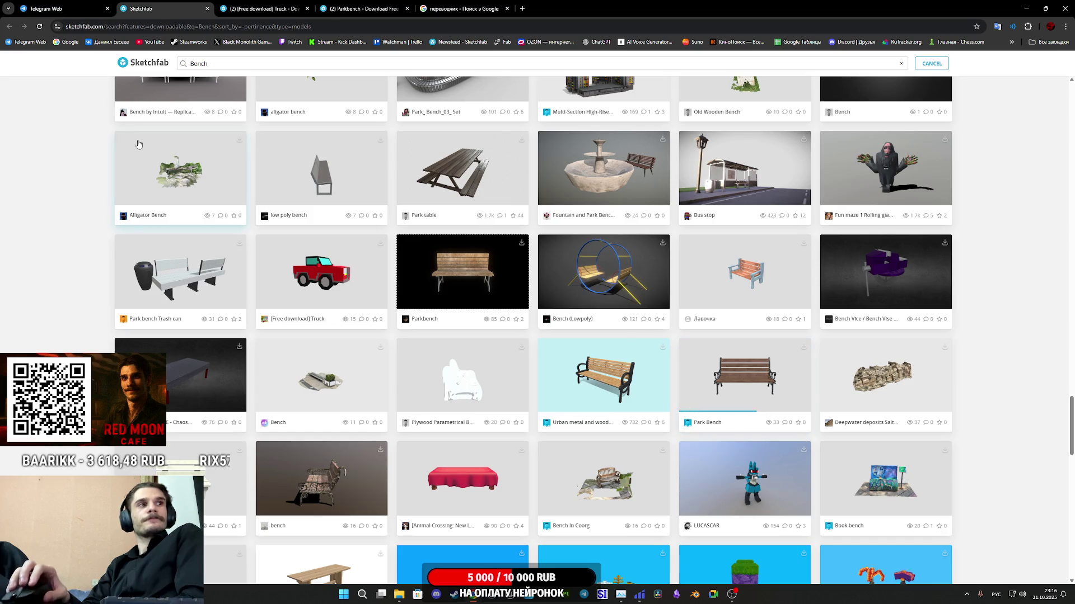
Step: Go to the Truck page and display it as a wireframe in Model Inspector
{"action": "left_click", "coordinate": [263, 8]}
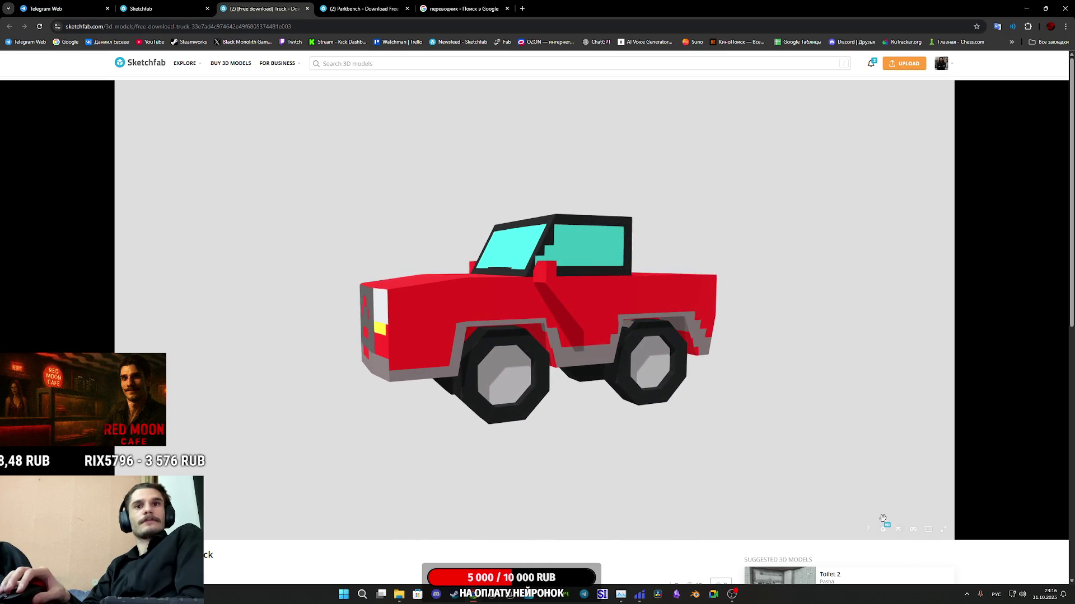
{"action": "left_click", "coordinate": [897, 528]}
{"action": "scroll", "coordinate": [289, 551], "scroll_direction": "down", "scroll_amount": 2}
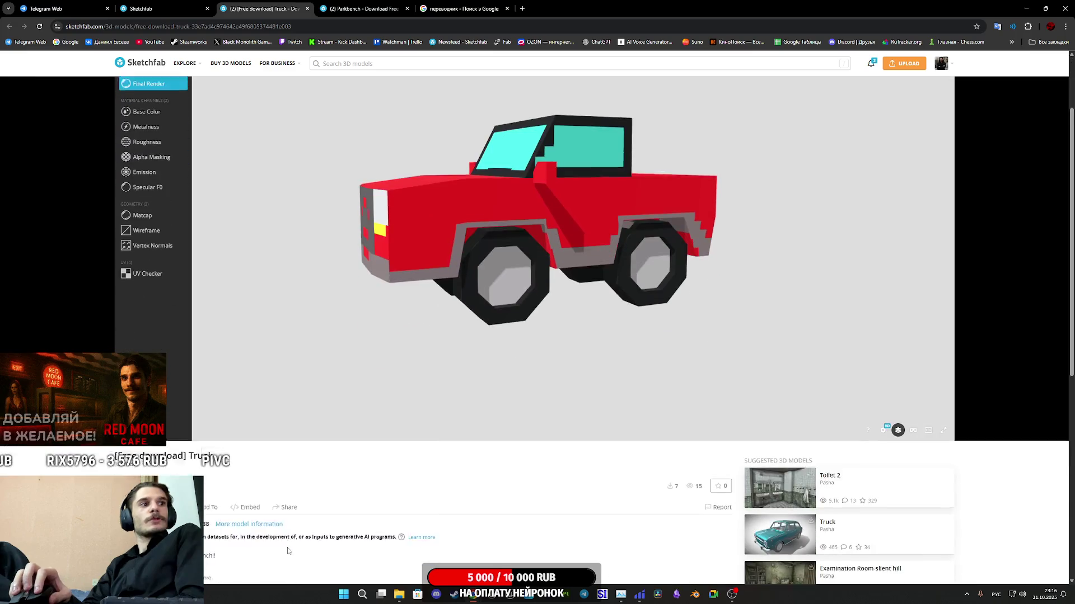
{"action": "scroll", "coordinate": [210, 444], "scroll_direction": "up", "scroll_amount": 2}
{"action": "left_click", "coordinate": [147, 329]}
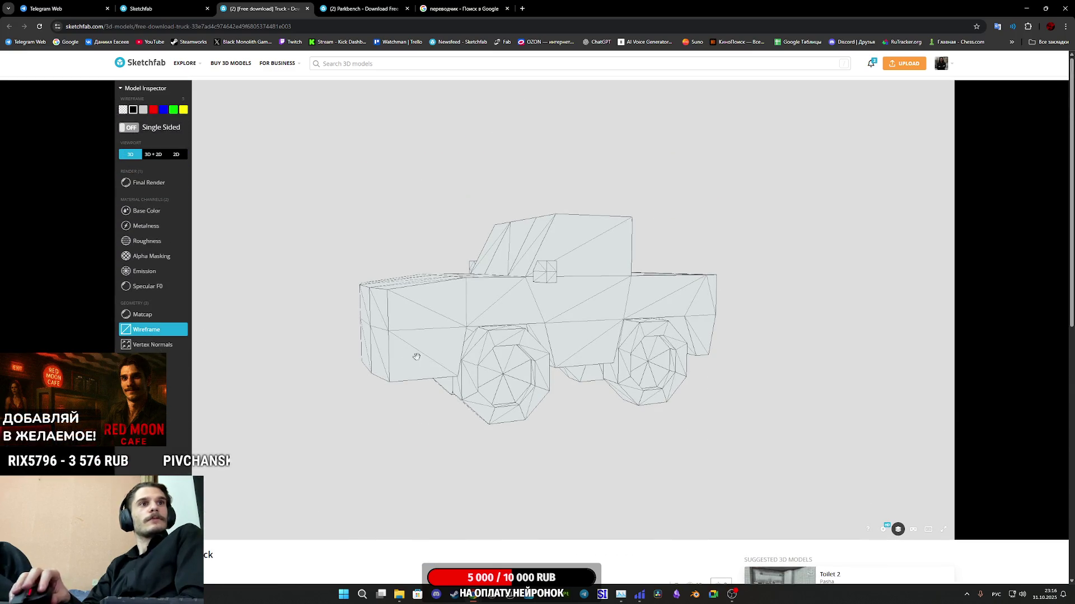
Step: Show the truck in 3D+2D, try Base Color, then wireframe and zoom/pan the UV islands
{"action": "left_click", "coordinate": [148, 155]}
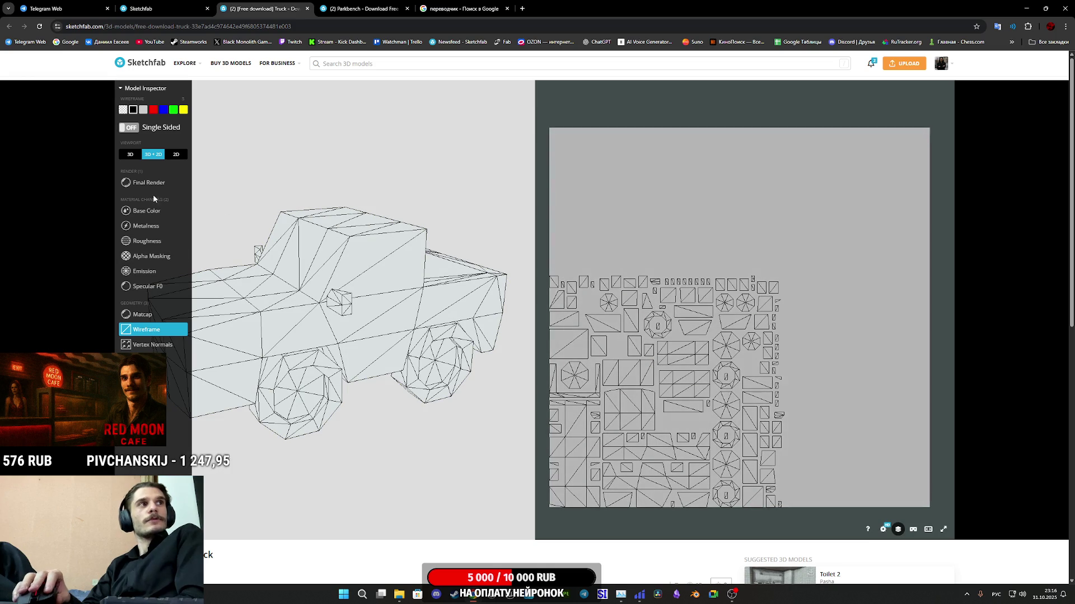
{"action": "left_click", "coordinate": [157, 213]}
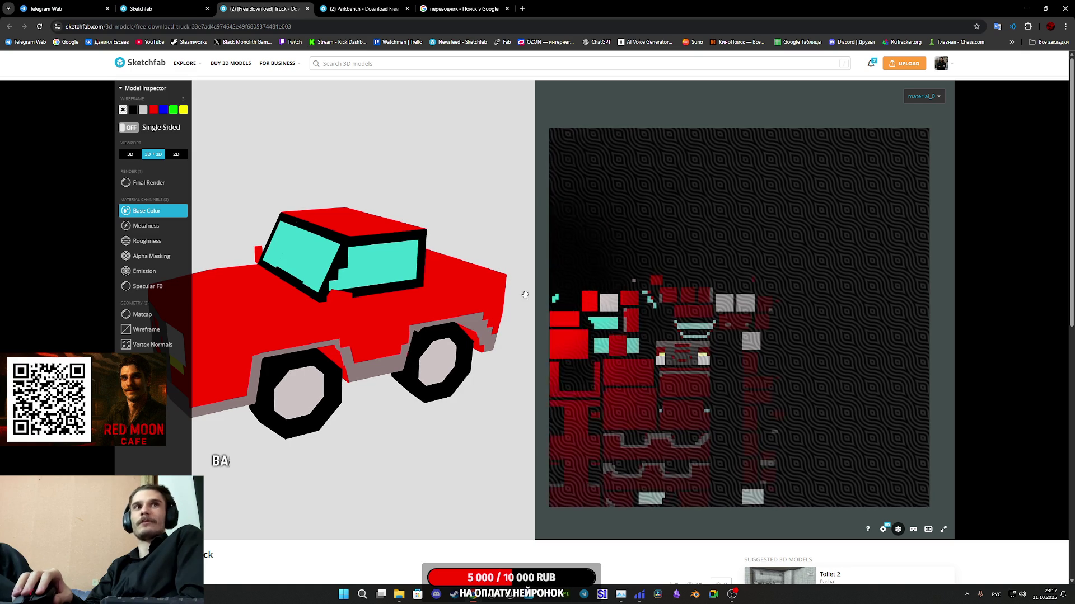
{"action": "left_click", "coordinate": [152, 332]}
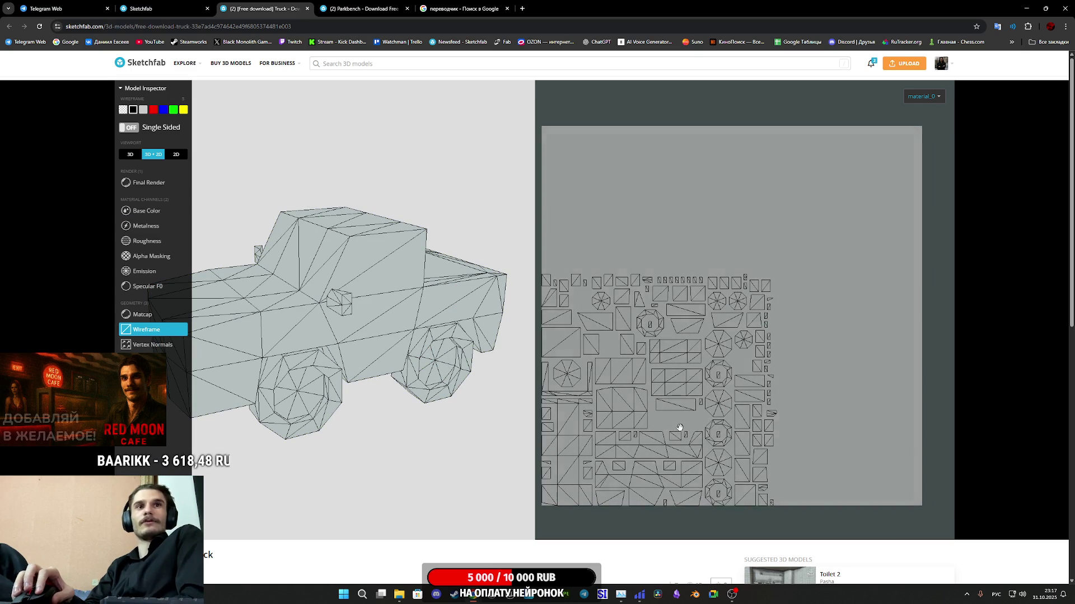
{"action": "scroll", "coordinate": [680, 428], "scroll_direction": "up", "scroll_amount": 8}
{"action": "left_click_drag", "start_coordinate": [672, 413], "coordinate": [708, 371]}
{"action": "scroll", "coordinate": [711, 375], "scroll_direction": "down", "scroll_amount": 8}
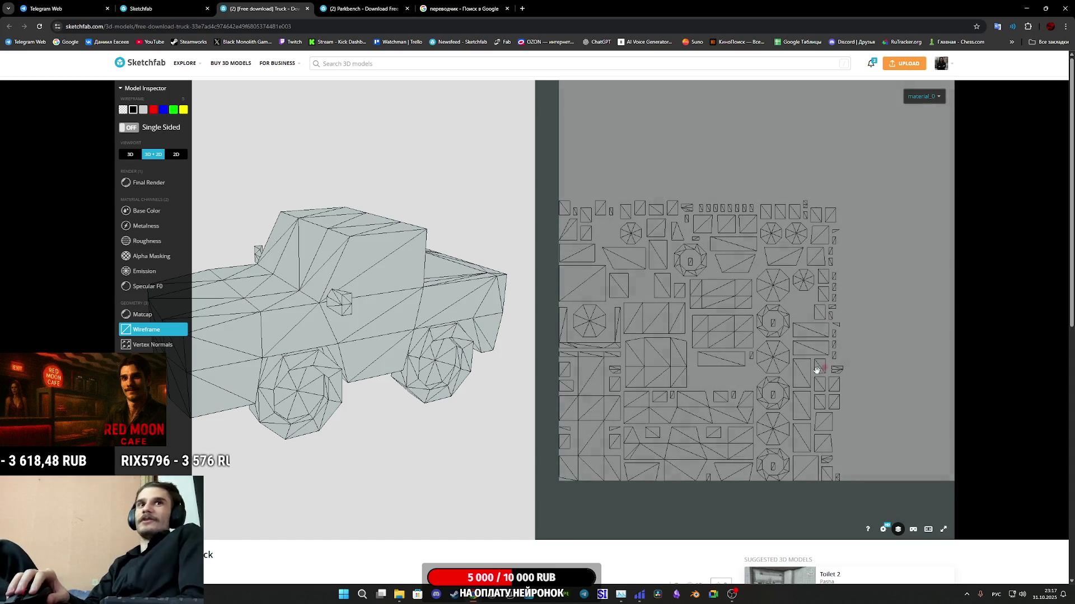
{"action": "scroll", "coordinate": [728, 390], "scroll_direction": "up", "scroll_amount": 1}
{"action": "scroll", "coordinate": [734, 386], "scroll_direction": "down", "scroll_amount": 5}
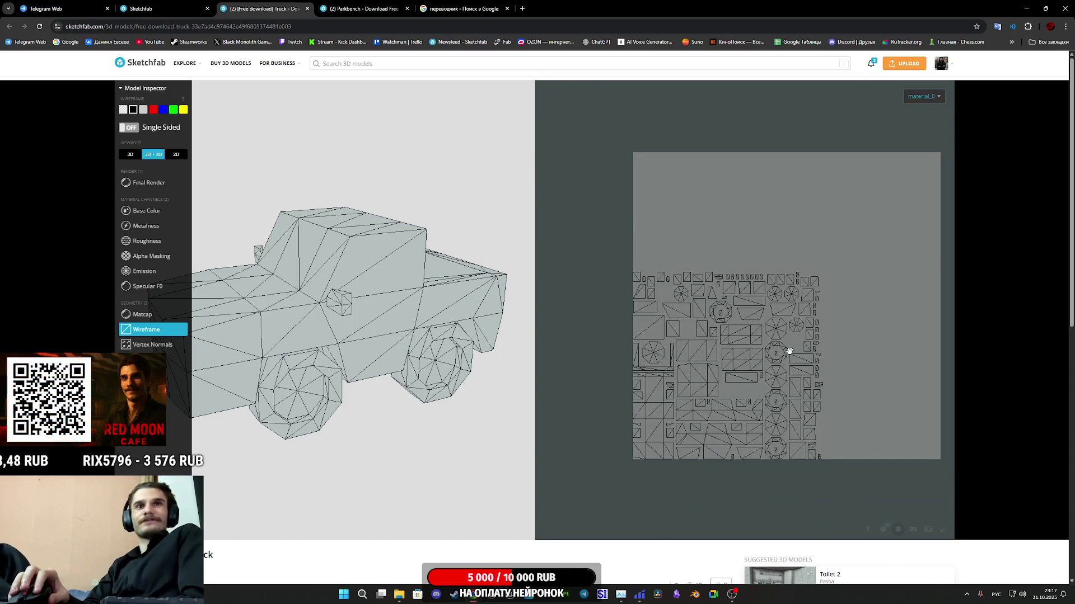
Step: Close the Truck model's tab so the Parkbench model page becomes active
{"action": "left_click_drag", "start_coordinate": [787, 350], "coordinate": [743, 353]}
{"action": "scroll", "coordinate": [663, 558], "scroll_direction": "down", "scroll_amount": 5}
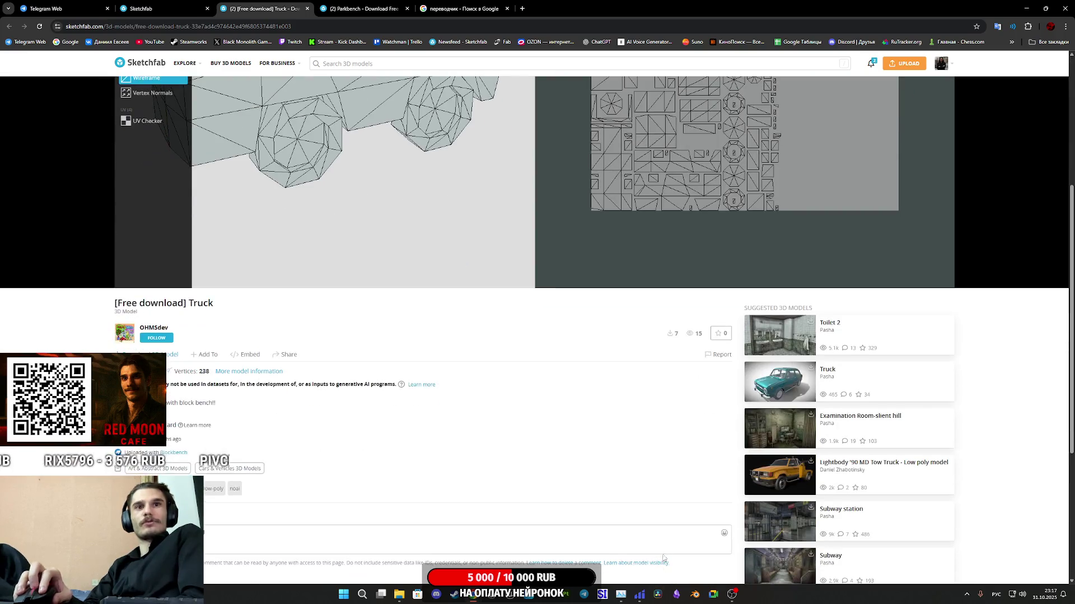
{"action": "left_click", "coordinate": [306, 8]}
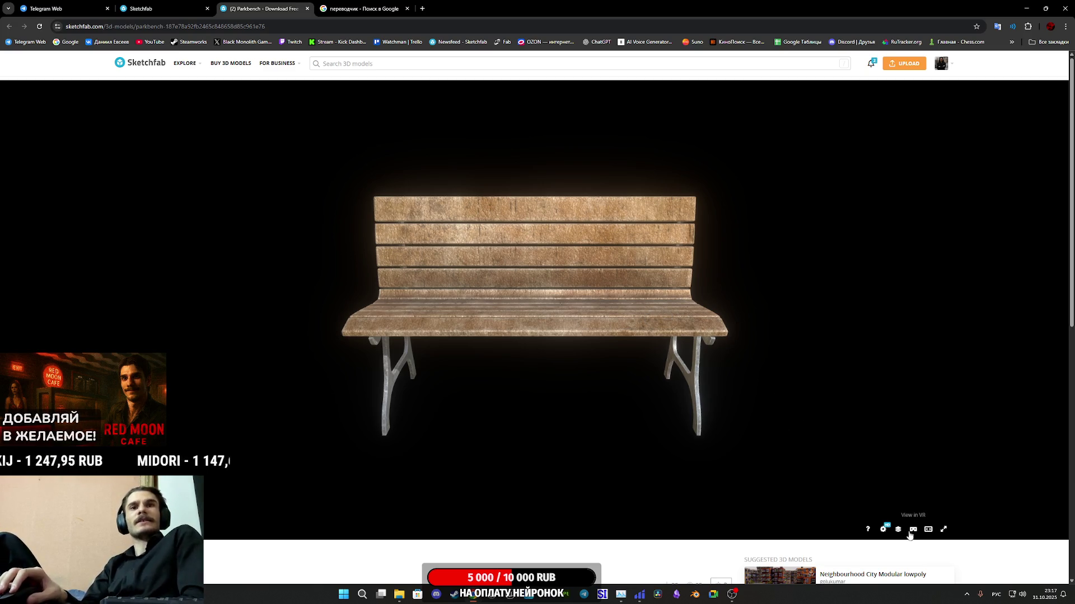
Step: In the Model Inspector, check the Parkbench's Base Color texture, then its Final Render from an angled front-left view
{"action": "left_click", "coordinate": [899, 530]}
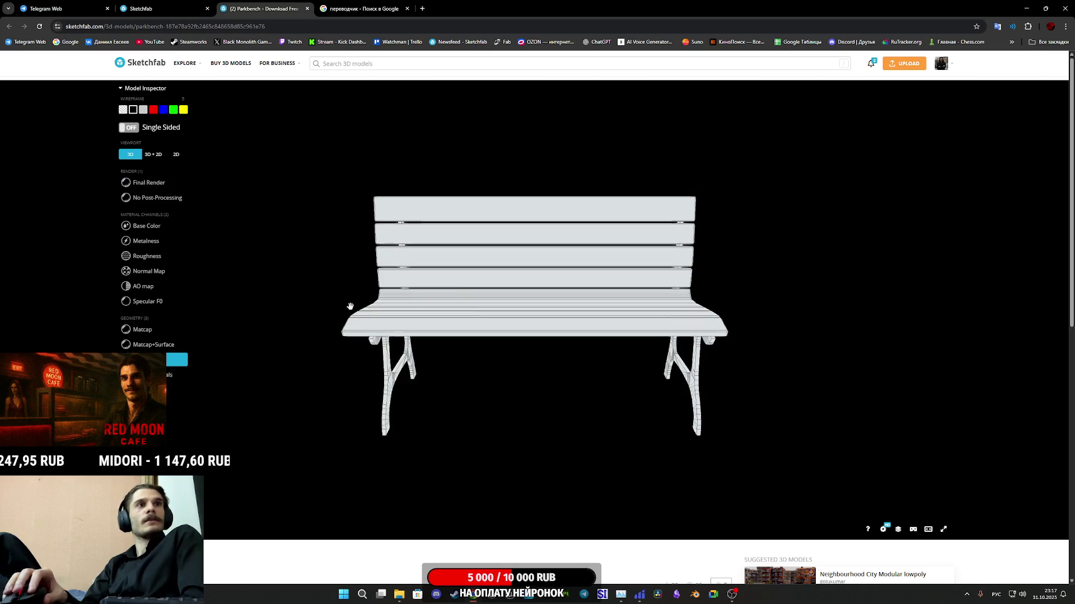
{"action": "left_click", "coordinate": [151, 226]}
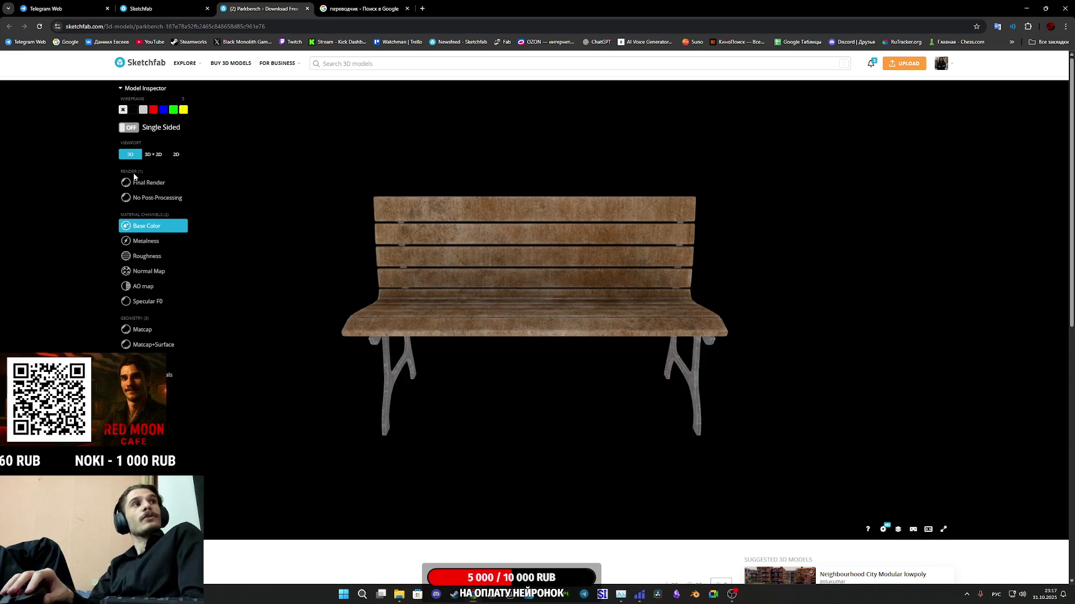
{"action": "left_click", "coordinate": [155, 187]}
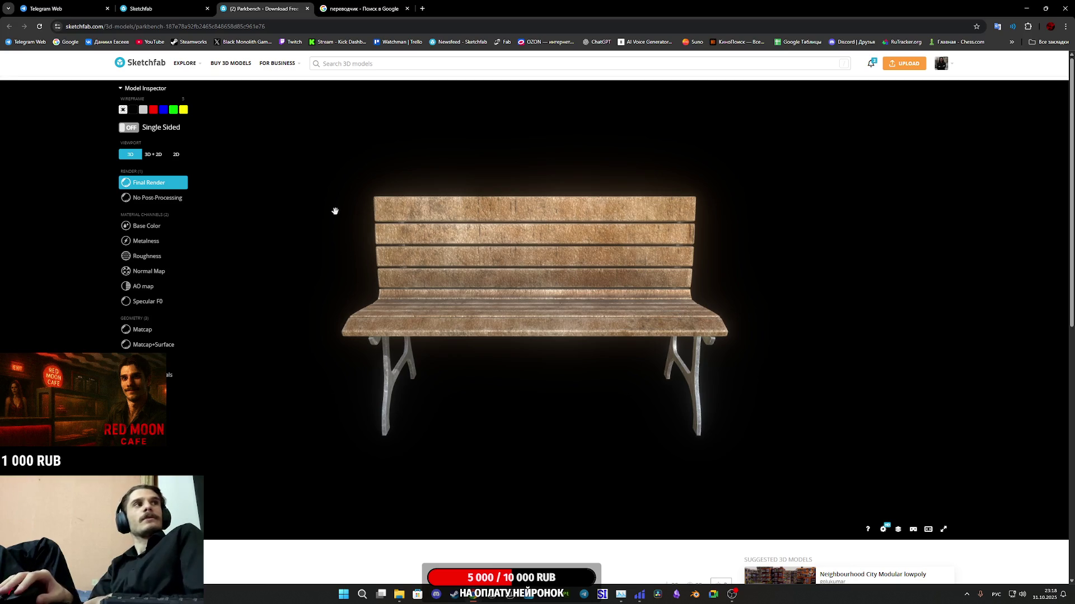
{"action": "mouse_move", "coordinate": [538, 243]}
{"action": "left_mouse_down"}
{"action": "mouse_move", "coordinate": [515, 247]}
{"action": "mouse_move", "coordinate": [578, 257]}
{"action": "mouse_move", "coordinate": [557, 280]}
{"action": "left_mouse_up"}
{"action": "scroll", "coordinate": [533, 314], "scroll_direction": "up", "scroll_amount": 5}
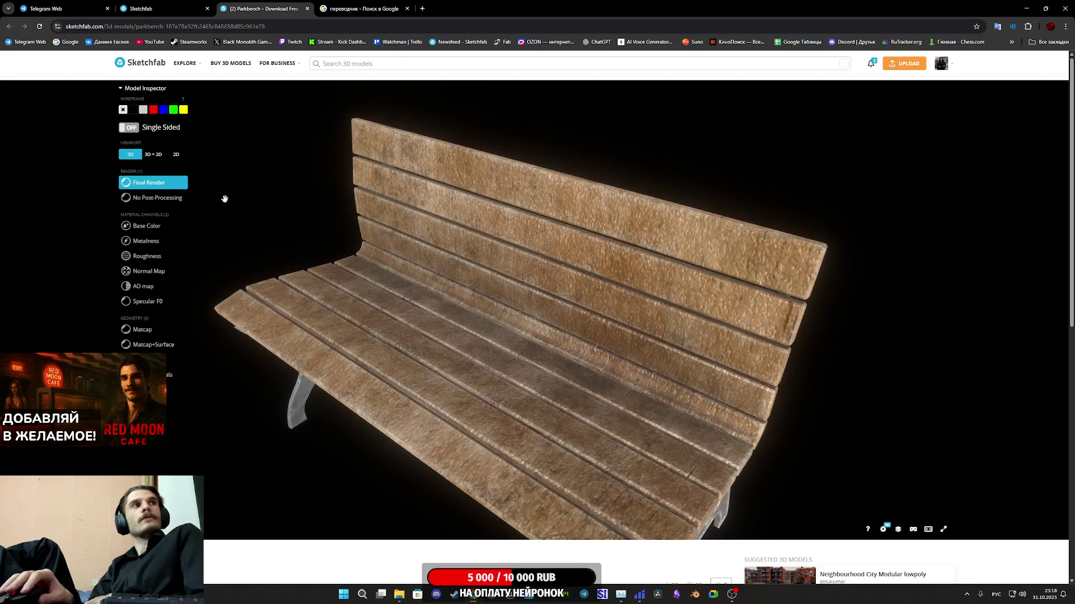
Step: Show the bench as a 3D + 2D wireframe with the 'chair' material UV layout, then close the tab
{"action": "left_click", "coordinate": [157, 153]}
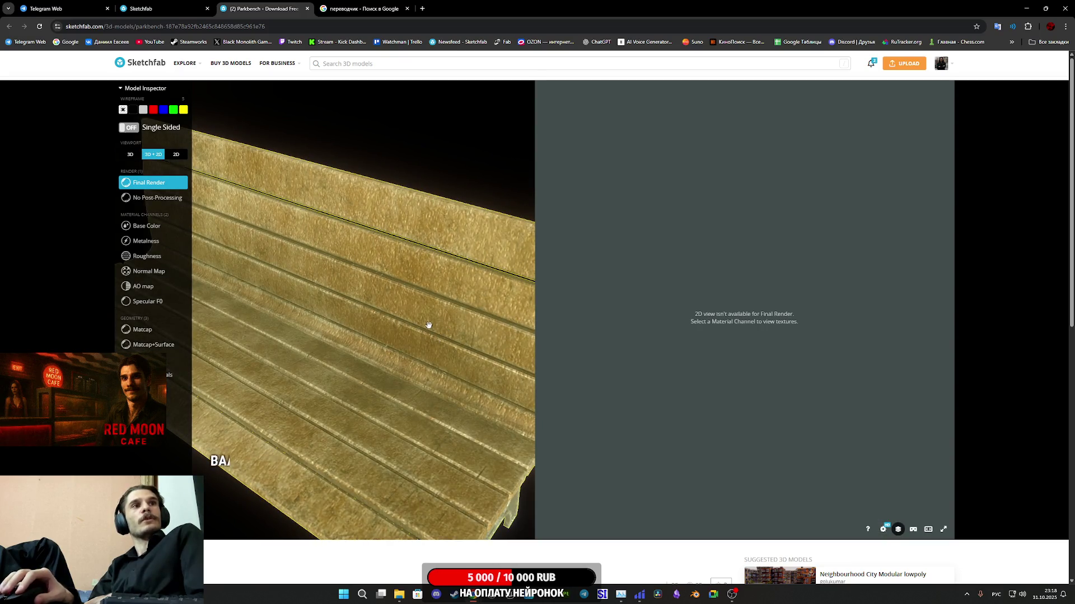
{"action": "scroll", "coordinate": [425, 316], "scroll_direction": "down", "scroll_amount": 3}
{"action": "scroll", "coordinate": [415, 306], "scroll_direction": "down", "scroll_amount": 5}
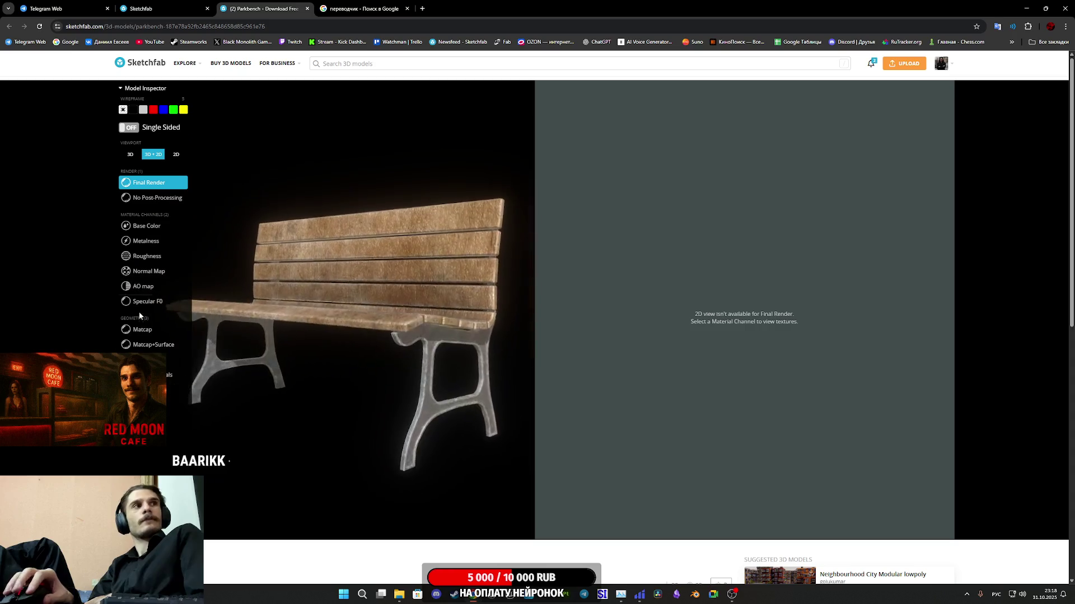
{"action": "left_click", "coordinate": [148, 360]}
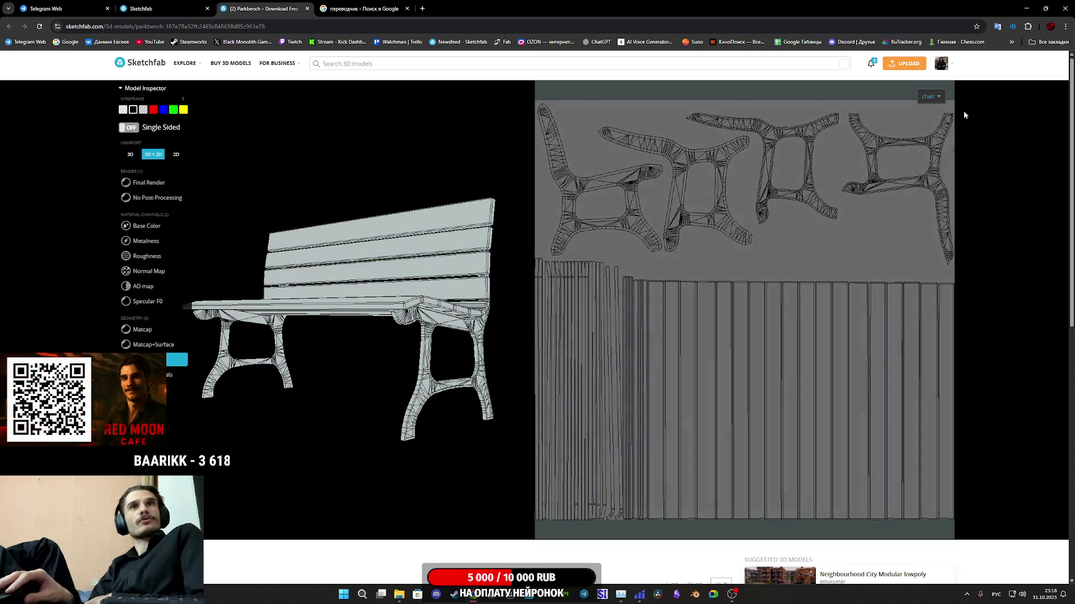
{"action": "left_click", "coordinate": [938, 100]}
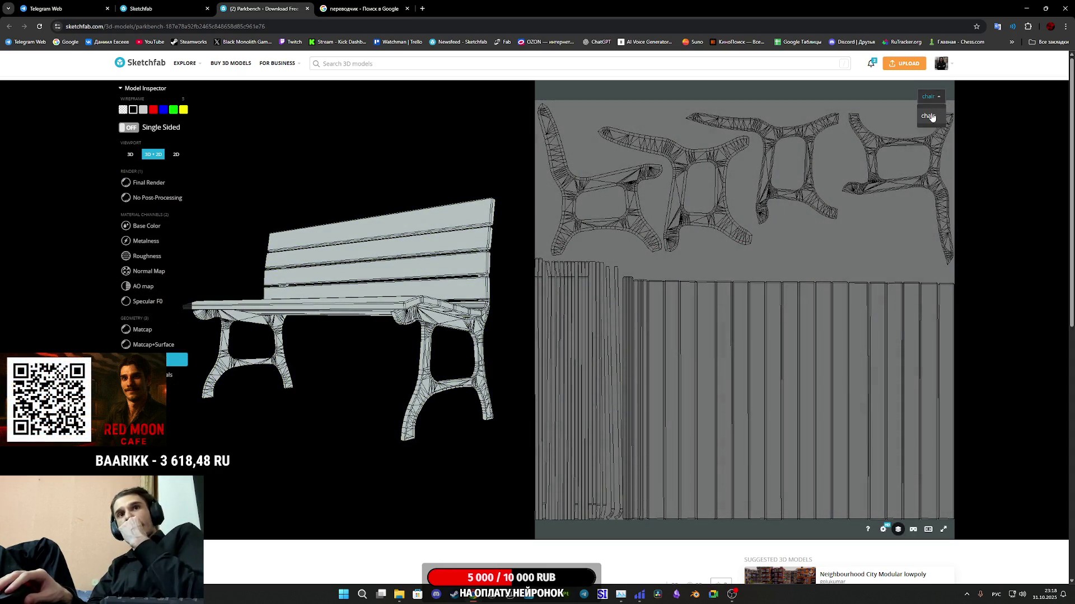
{"action": "left_click", "coordinate": [929, 116]}
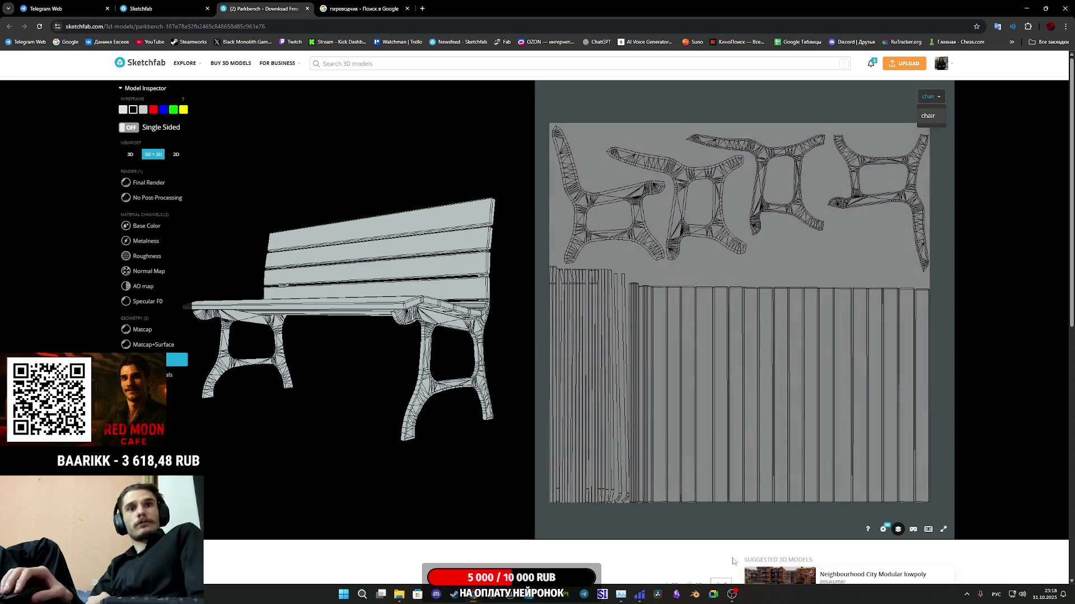
{"action": "scroll", "coordinate": [732, 561], "scroll_direction": "down", "scroll_amount": 5}
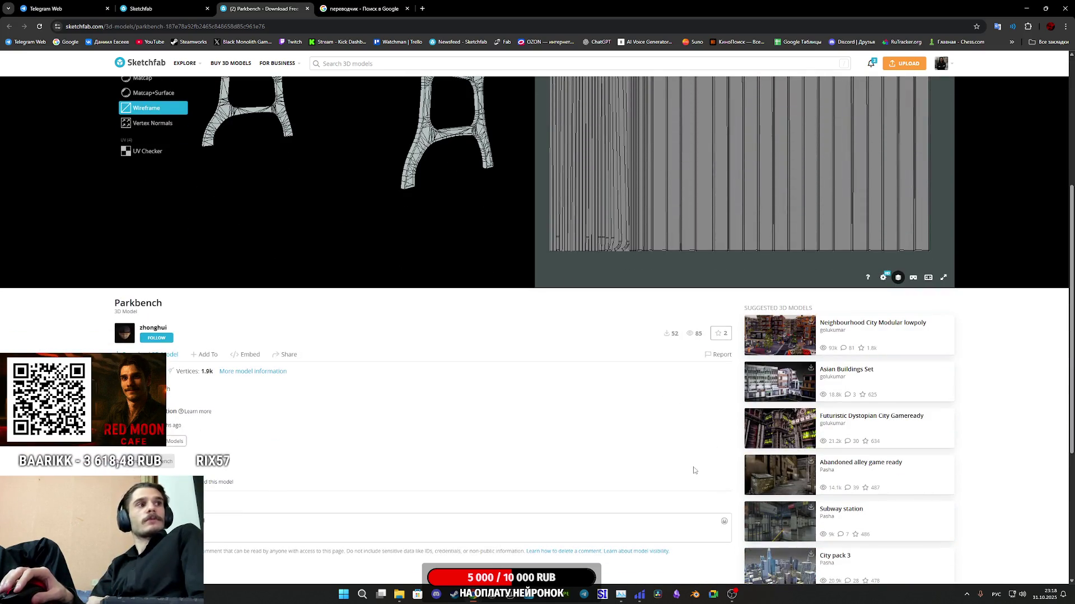
{"action": "scroll", "coordinate": [693, 471], "scroll_direction": "up", "scroll_amount": 5}
{"action": "scroll", "coordinate": [568, 176], "scroll_direction": "up", "scroll_amount": 3}
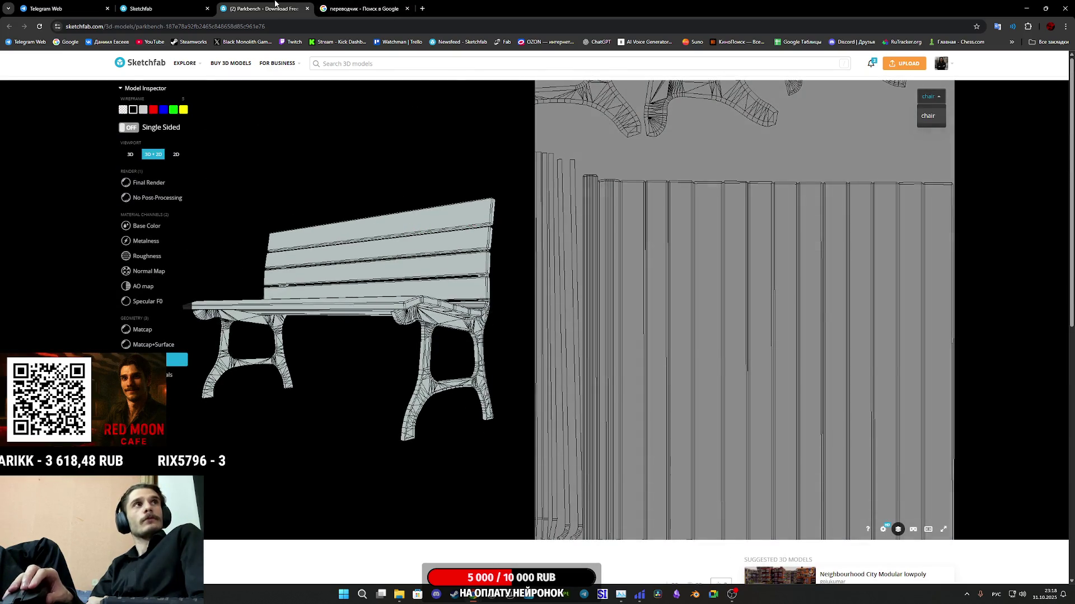
{"action": "middle_click", "coordinate": [275, 3]}
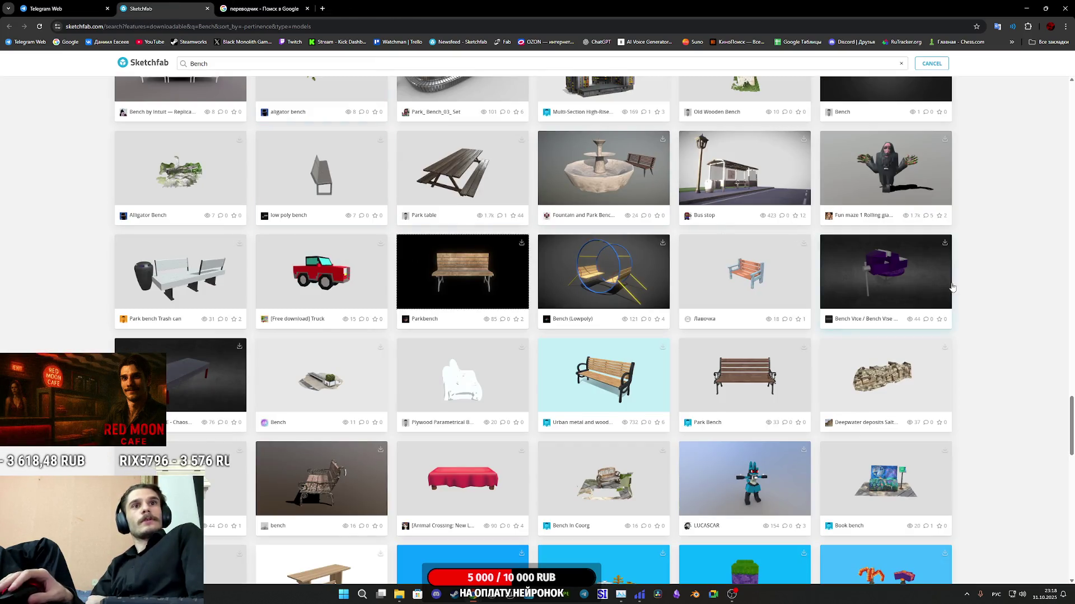
Step: Scroll further down the Bench results and open the Park_Bench_02 model
{"action": "scroll", "coordinate": [981, 286], "scroll_direction": "down", "scroll_amount": 5}
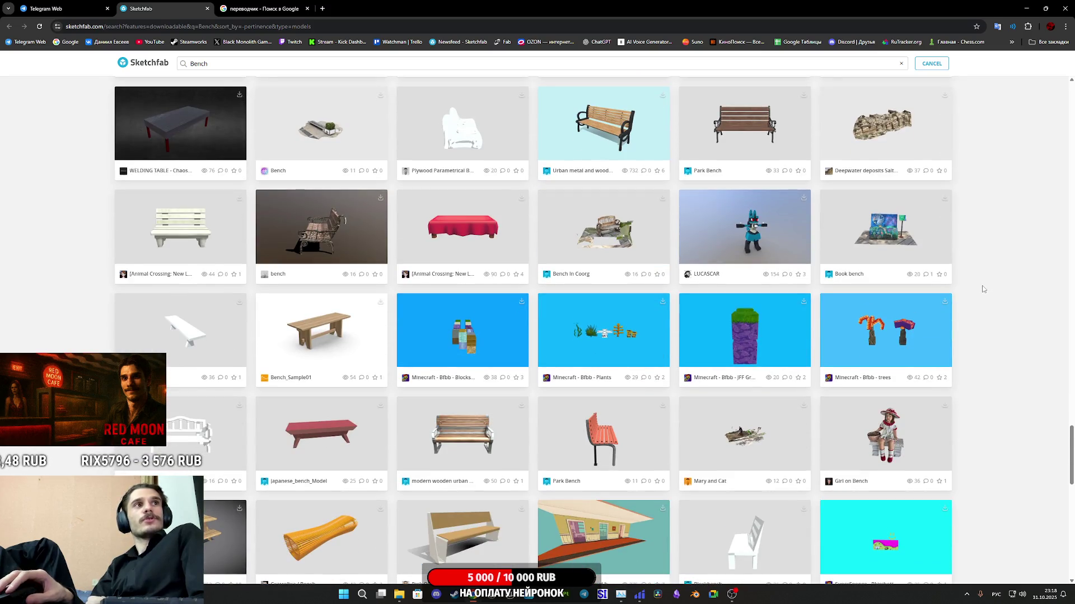
{"action": "scroll", "coordinate": [984, 289], "scroll_direction": "down", "scroll_amount": 5}
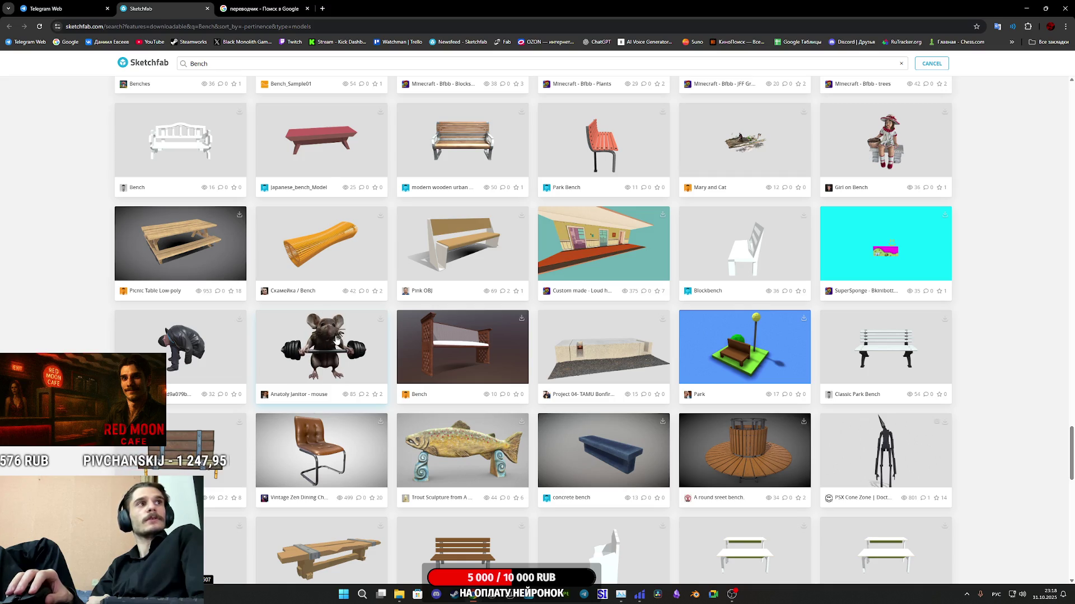
{"action": "scroll", "coordinate": [1033, 340], "scroll_direction": "down", "scroll_amount": 4}
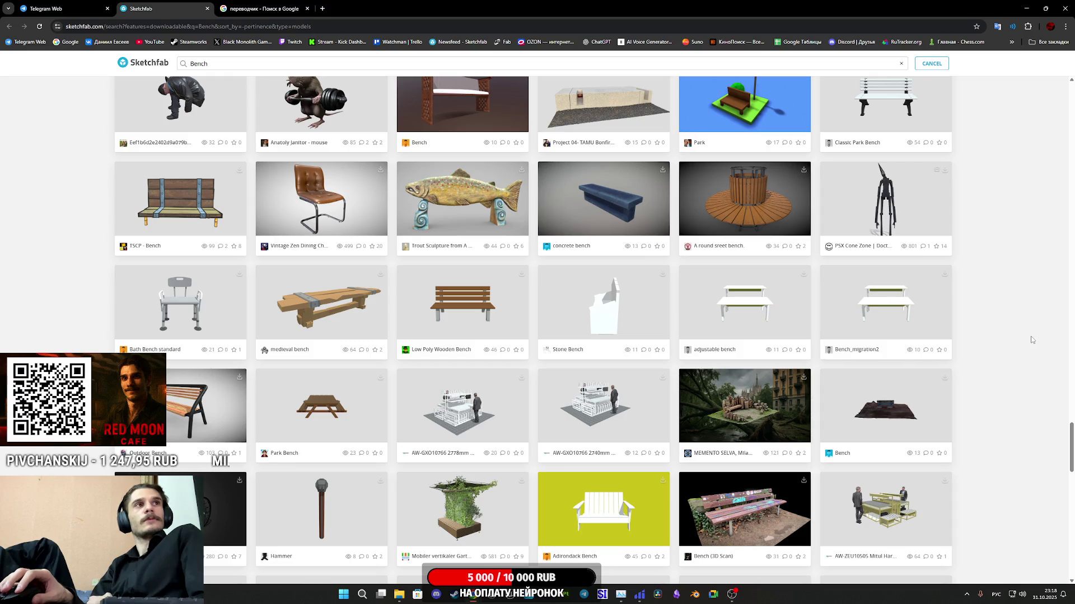
{"action": "scroll", "coordinate": [1032, 340], "scroll_direction": "down", "scroll_amount": 3}
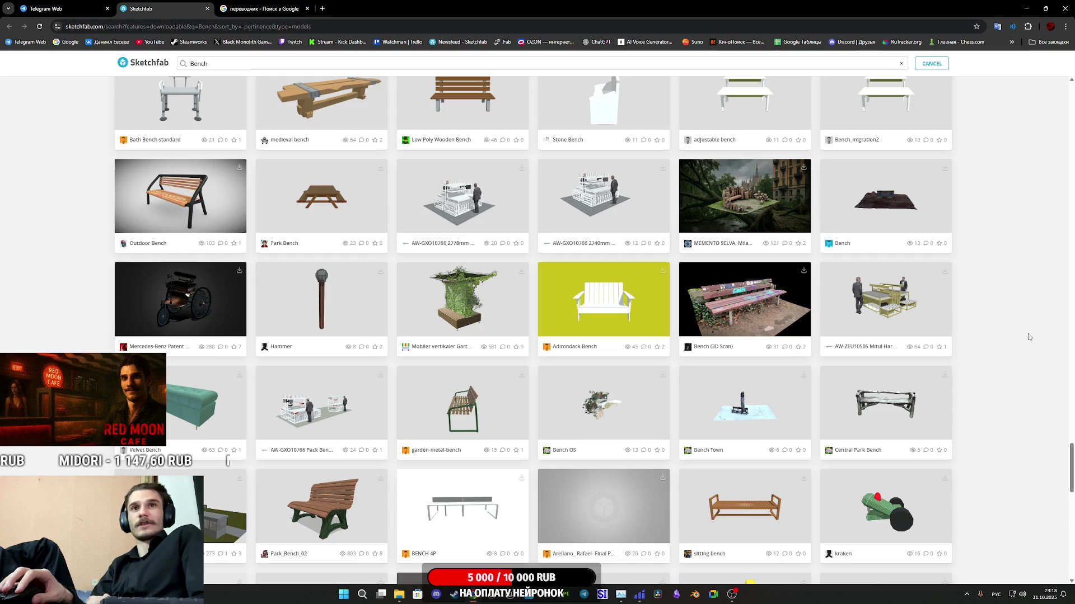
{"action": "scroll", "coordinate": [1021, 335], "scroll_direction": "down", "scroll_amount": 4}
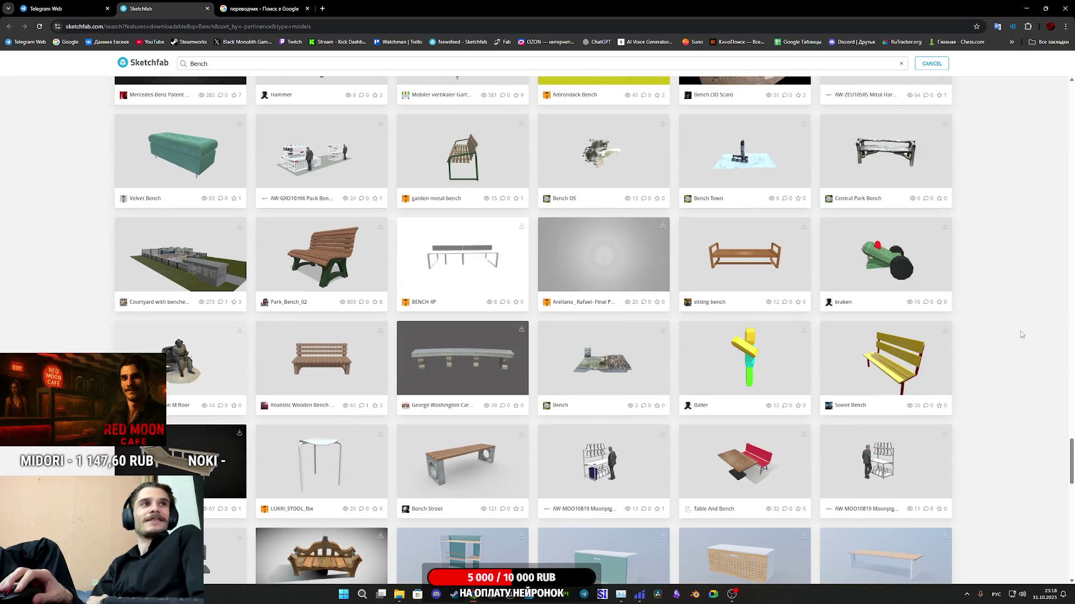
{"action": "left_click", "coordinate": [317, 263]}
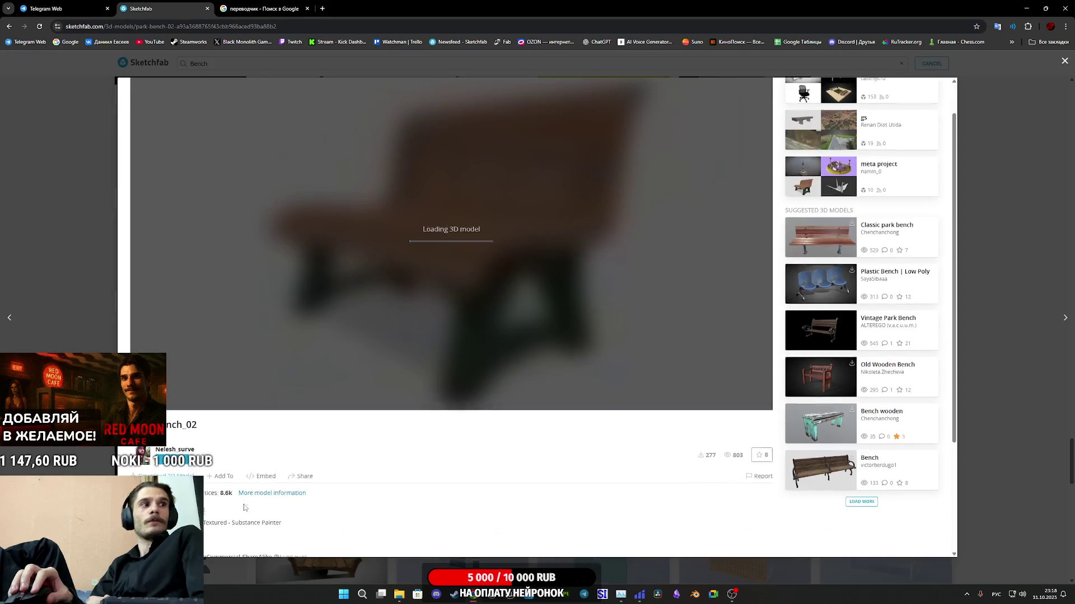
Step: Orbit Park_Bench_02 to a side view and switch it to Wireframe in the Model Inspector
{"action": "scroll", "coordinate": [288, 492], "scroll_direction": "down", "scroll_amount": 2}
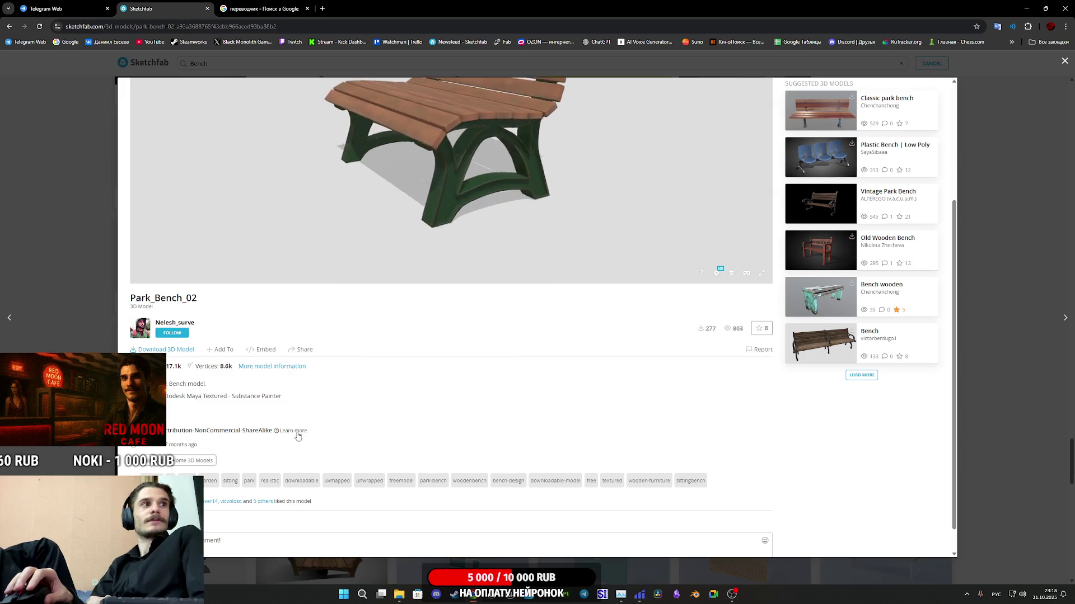
{"action": "scroll", "coordinate": [249, 408], "scroll_direction": "up", "scroll_amount": 3}
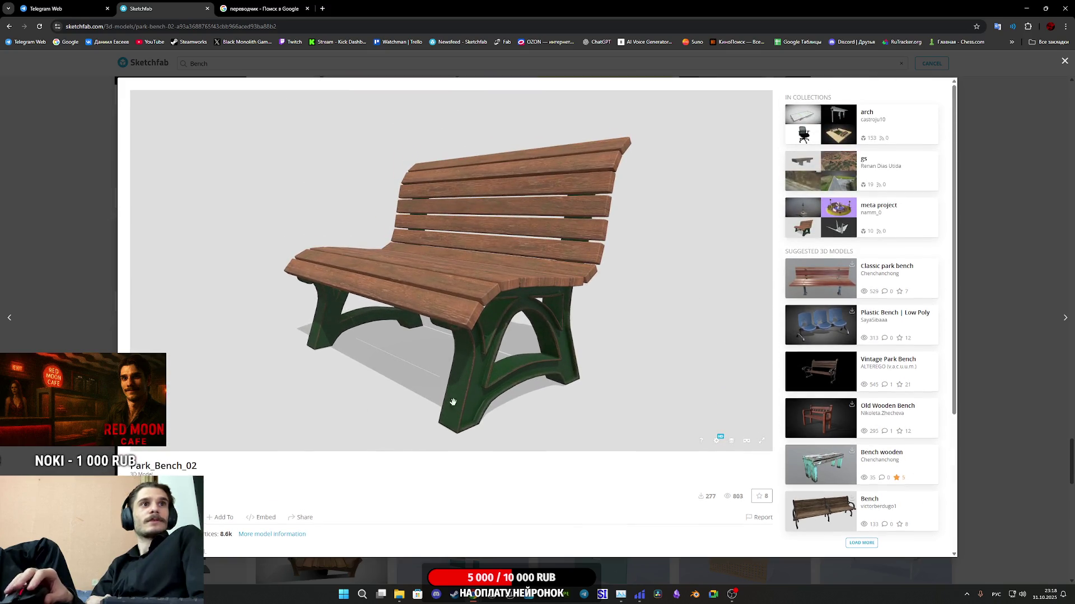
{"action": "mouse_move", "coordinate": [475, 354]}
{"action": "left_mouse_down"}
{"action": "mouse_move", "coordinate": [425, 351]}
{"action": "mouse_move", "coordinate": [454, 347]}
{"action": "mouse_move", "coordinate": [559, 374]}
{"action": "mouse_move", "coordinate": [528, 365]}
{"action": "mouse_move", "coordinate": [532, 383]}
{"action": "left_mouse_up"}
{"action": "left_click", "coordinate": [733, 442]}
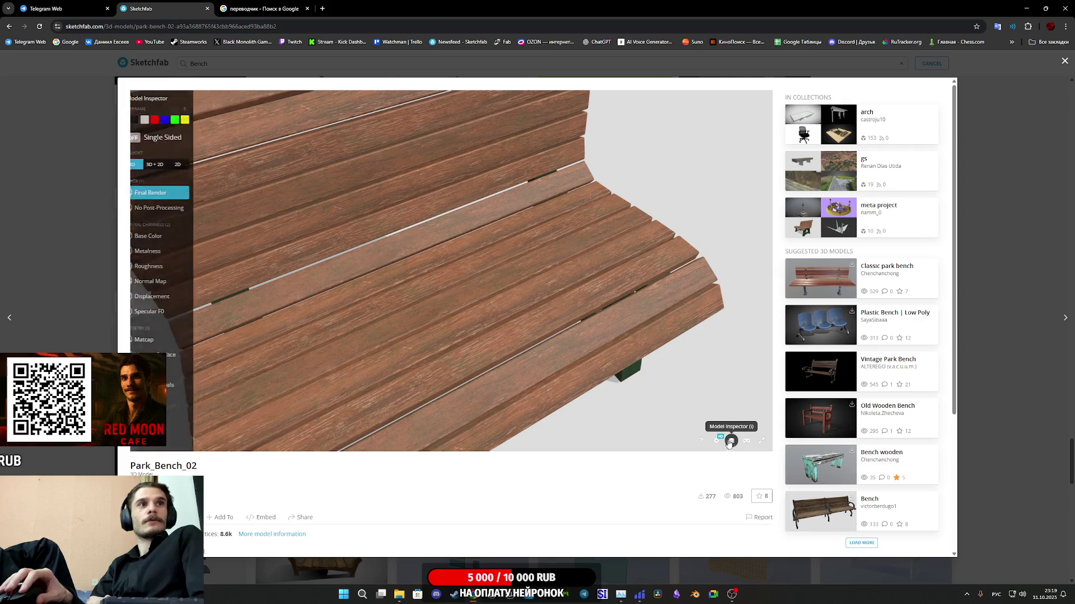
{"action": "left_click", "coordinate": [185, 370]}
Step: Orbit the wireframe to inspect the leg arches and seat, then show Base Color with its texture map beside it
{"action": "mouse_move", "coordinate": [372, 356]}
{"action": "left_mouse_down"}
{"action": "mouse_move", "coordinate": [442, 309]}
{"action": "mouse_move", "coordinate": [386, 408]}
{"action": "left_mouse_up"}
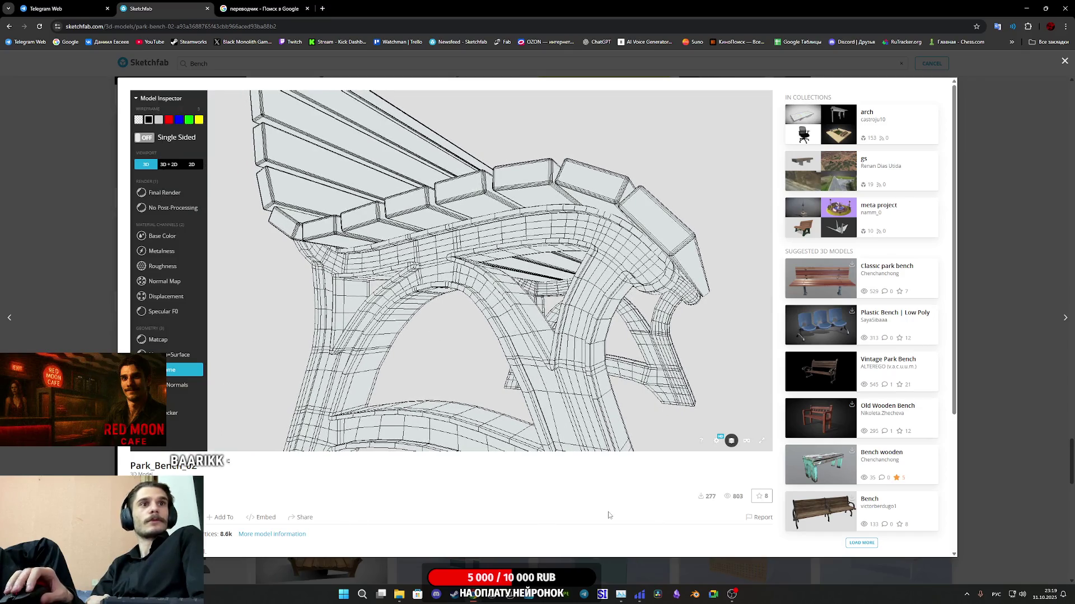
{"action": "left_click_drag", "start_coordinate": [479, 338], "coordinate": [314, 284]}
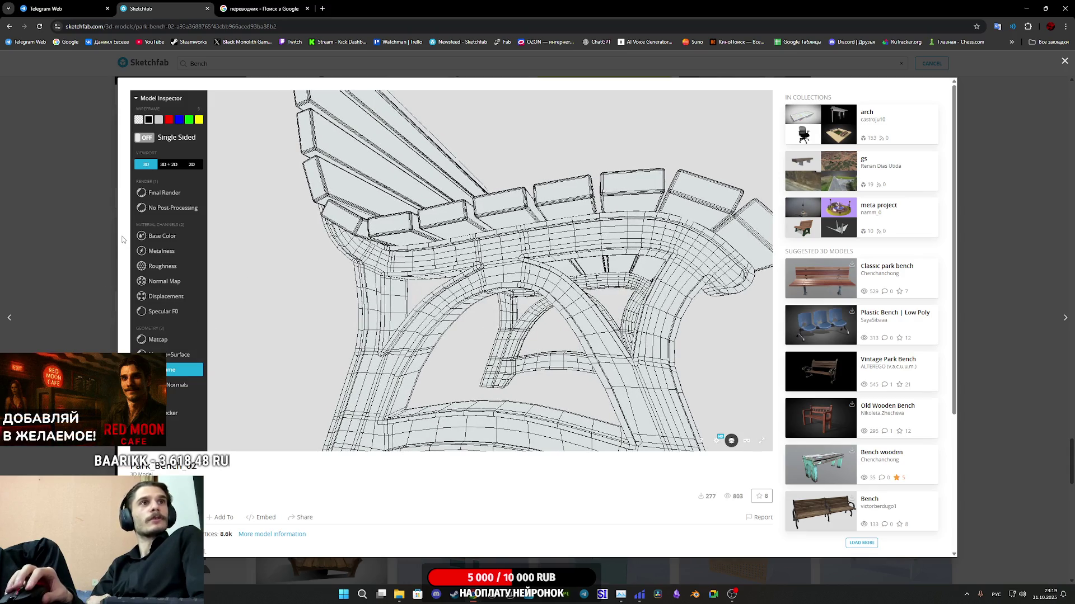
{"action": "left_click", "coordinate": [168, 236]}
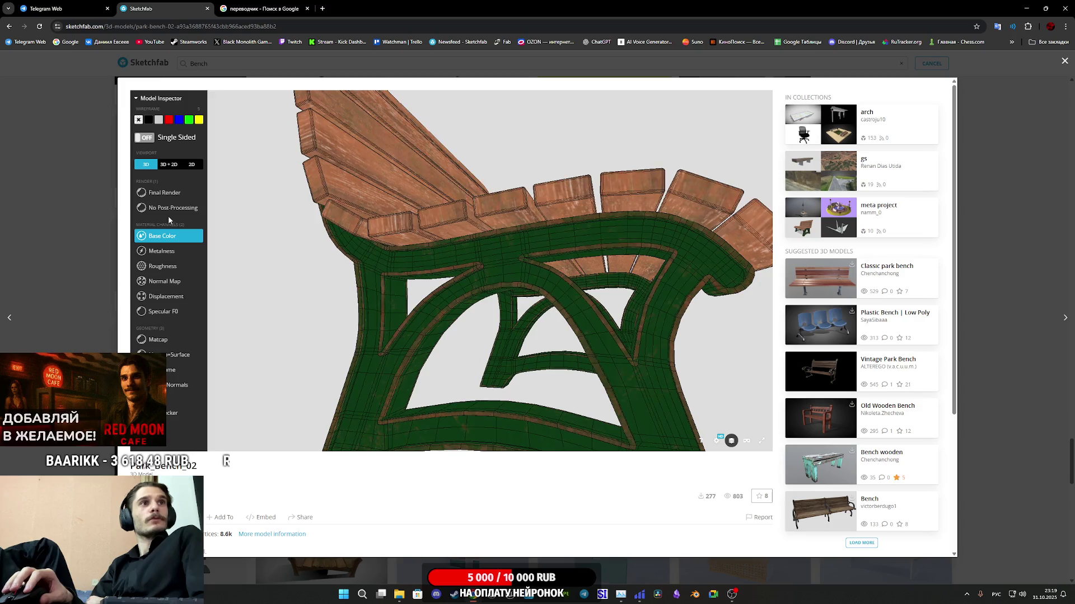
{"action": "left_click", "coordinate": [174, 164]}
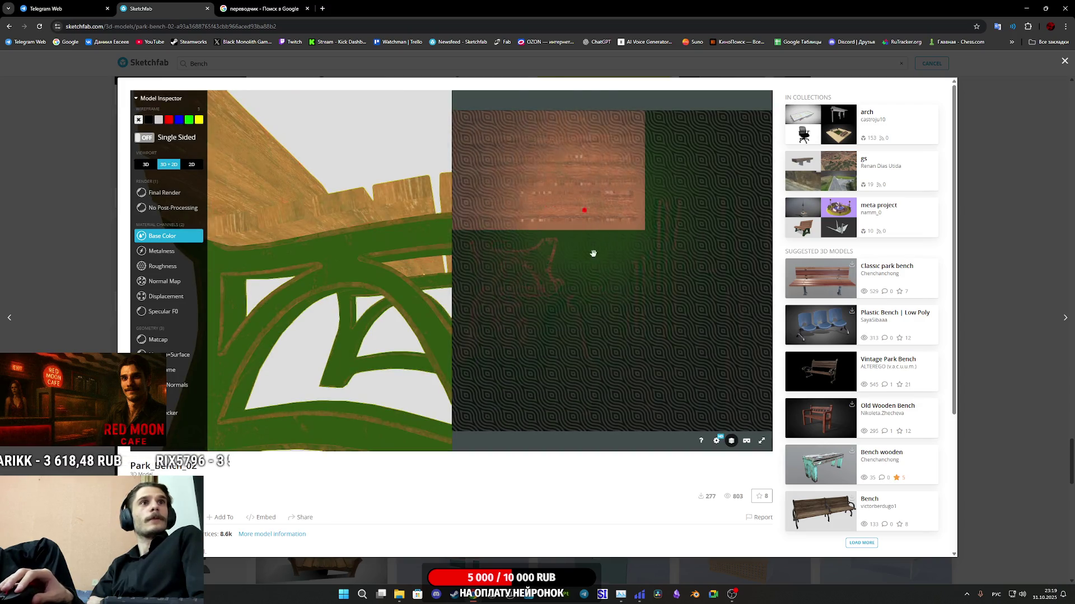
Step: Switch Park_Bench_02 to Wireframe in the 3D + 2D view and check the UV set list
{"action": "left_click", "coordinate": [187, 370]}
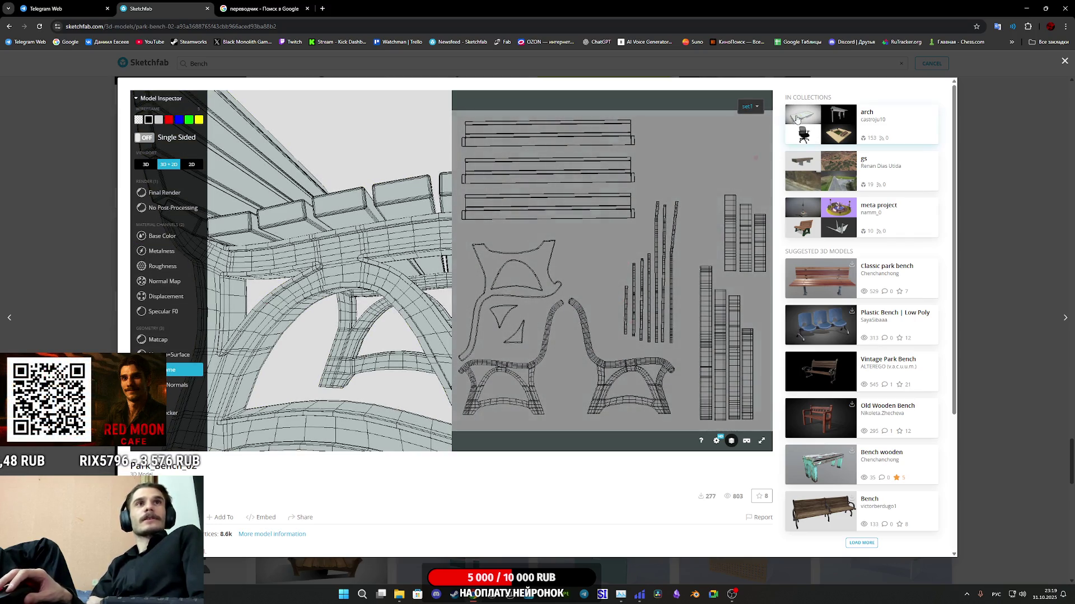
{"action": "left_click", "coordinate": [753, 107]}
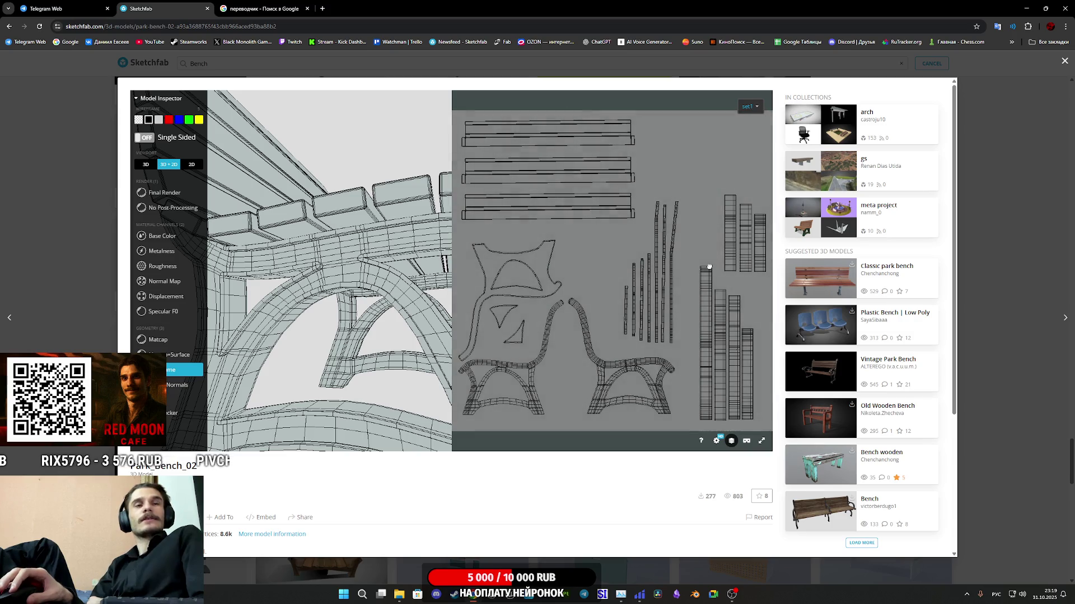
{"action": "scroll", "coordinate": [689, 283], "scroll_direction": "down", "scroll_amount": 2}
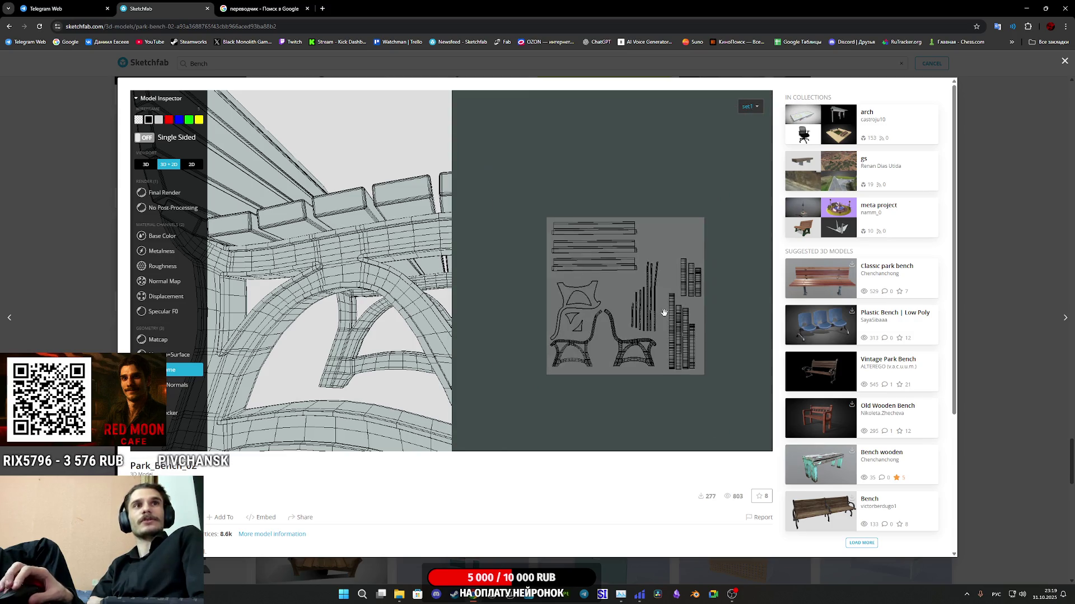
{"action": "scroll", "coordinate": [664, 313], "scroll_direction": "up", "scroll_amount": 2}
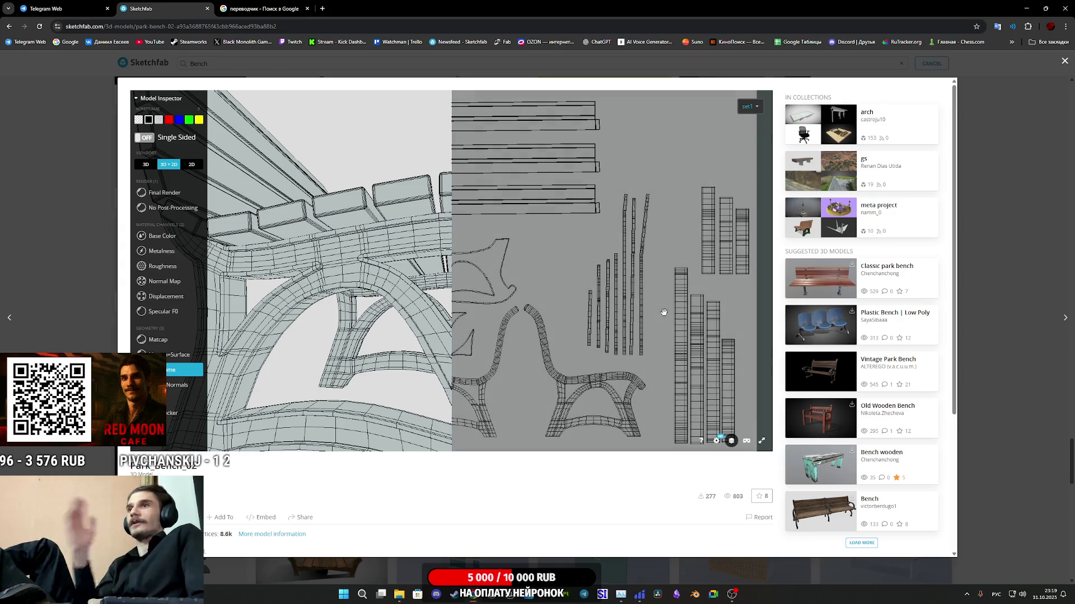
Step: Return to the textured Final Render in 3D only and orbit to a close-up of the horizontal seat slats
{"action": "left_click", "coordinate": [168, 193]}
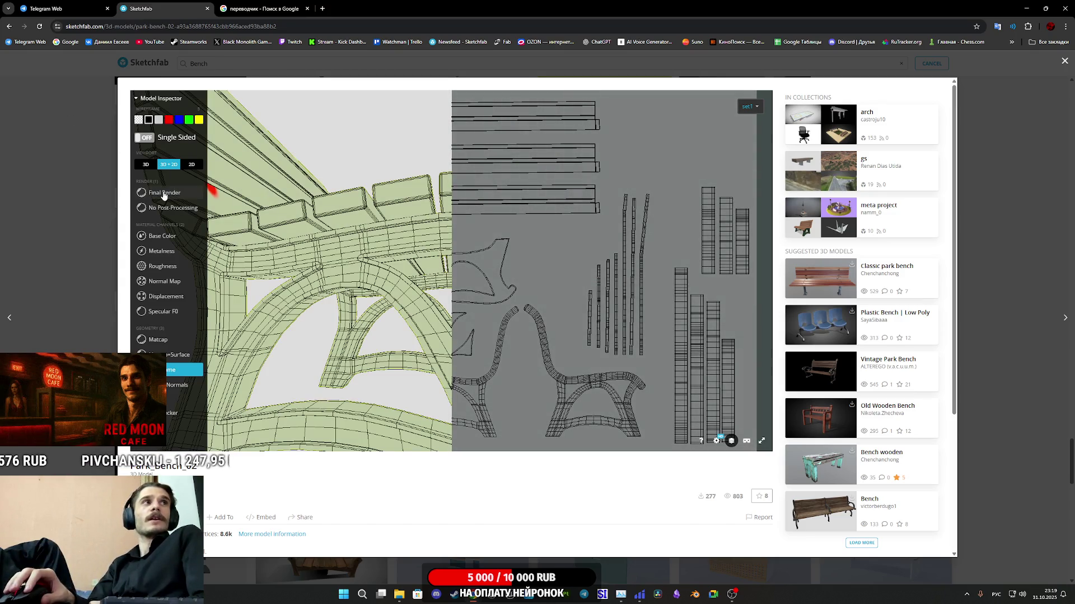
{"action": "left_click", "coordinate": [146, 165]}
{"action": "left_click_drag", "start_coordinate": [444, 307], "coordinate": [420, 336]}
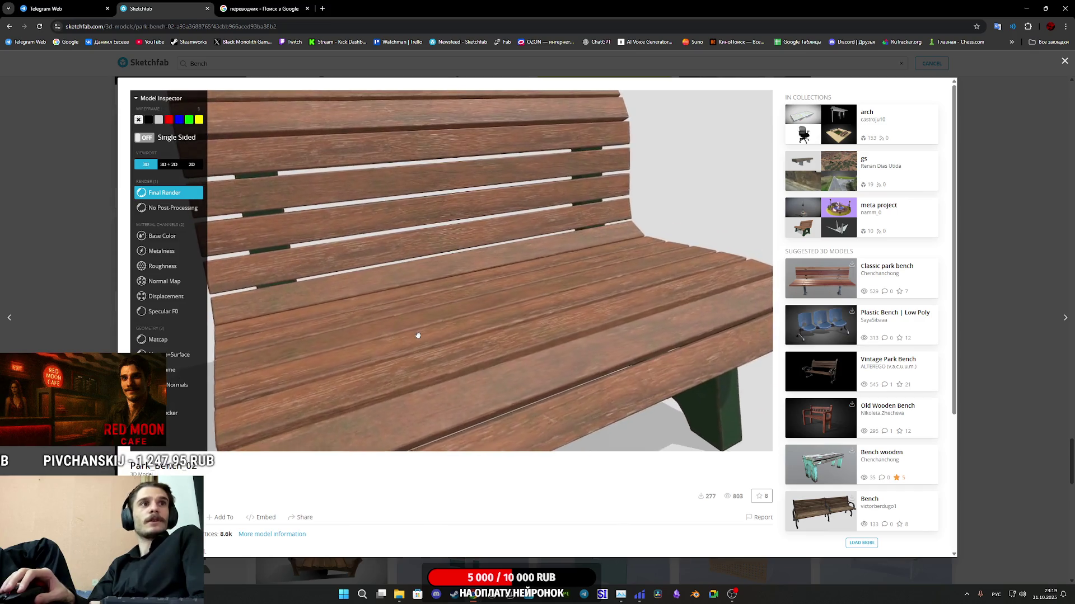
{"action": "scroll", "coordinate": [458, 286], "scroll_direction": "down", "scroll_amount": 3}
{"action": "scroll", "coordinate": [491, 336], "scroll_direction": "up", "scroll_amount": 8}
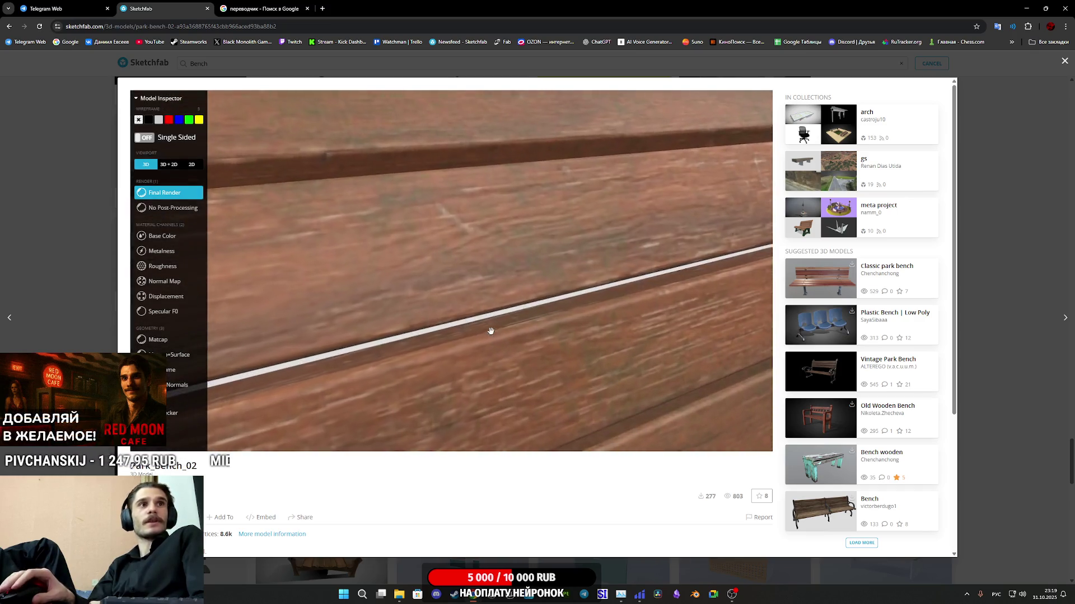
{"action": "mouse_move", "coordinate": [492, 331]}
{"action": "left_mouse_down"}
{"action": "mouse_move", "coordinate": [472, 317]}
{"action": "mouse_move", "coordinate": [370, 337]}
{"action": "left_mouse_up"}
Step: Show the wireframe with its UV layout again, panning the UVs and orbiting close to a bench leg
{"action": "left_click", "coordinate": [185, 370]}
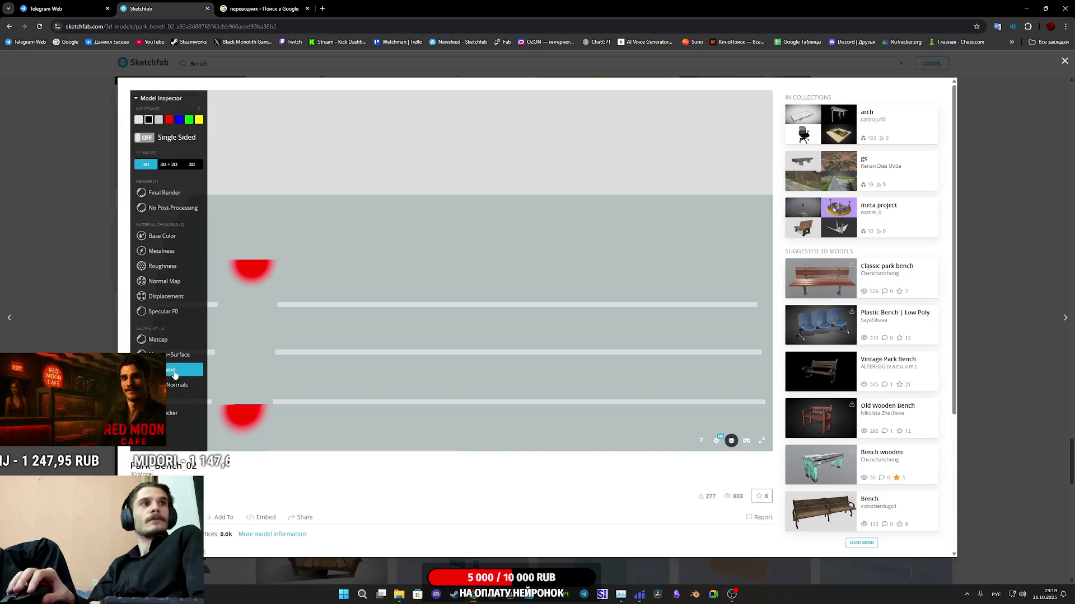
{"action": "left_click", "coordinate": [170, 165]}
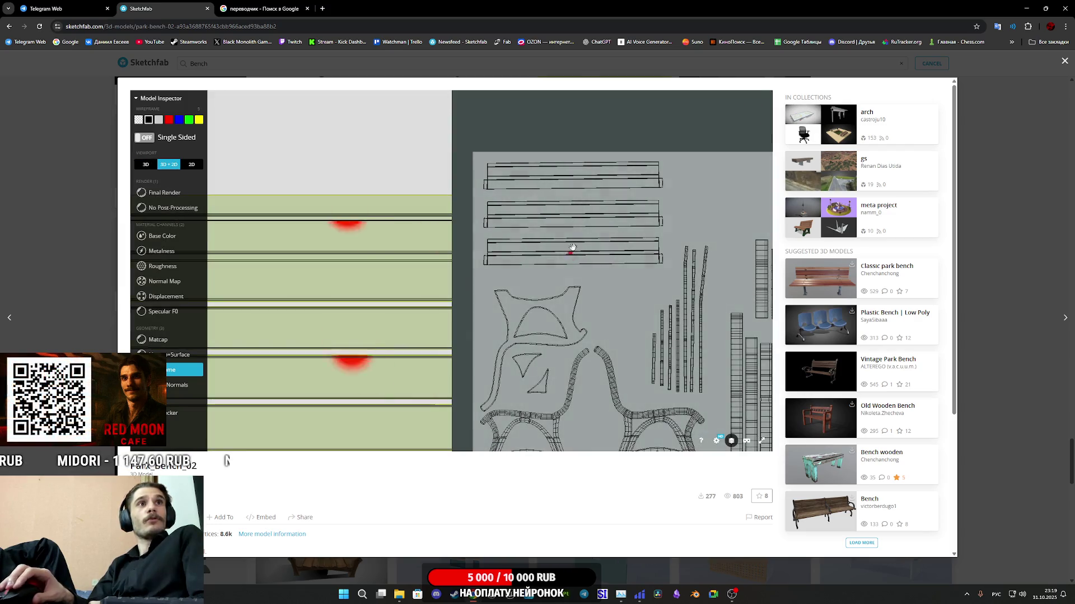
{"action": "mouse_move", "coordinate": [675, 273]}
{"action": "left_mouse_down"}
{"action": "mouse_move", "coordinate": [579, 281]}
{"action": "mouse_move", "coordinate": [666, 239]}
{"action": "mouse_move", "coordinate": [568, 226]}
{"action": "left_mouse_up"}
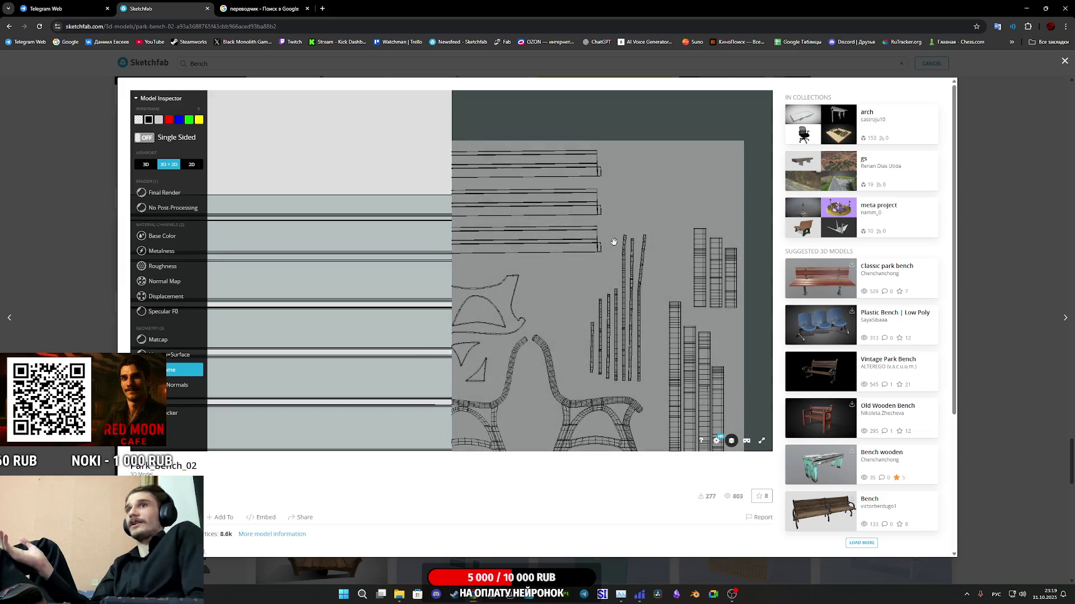
{"action": "scroll", "coordinate": [559, 313], "scroll_direction": "down", "scroll_amount": 3}
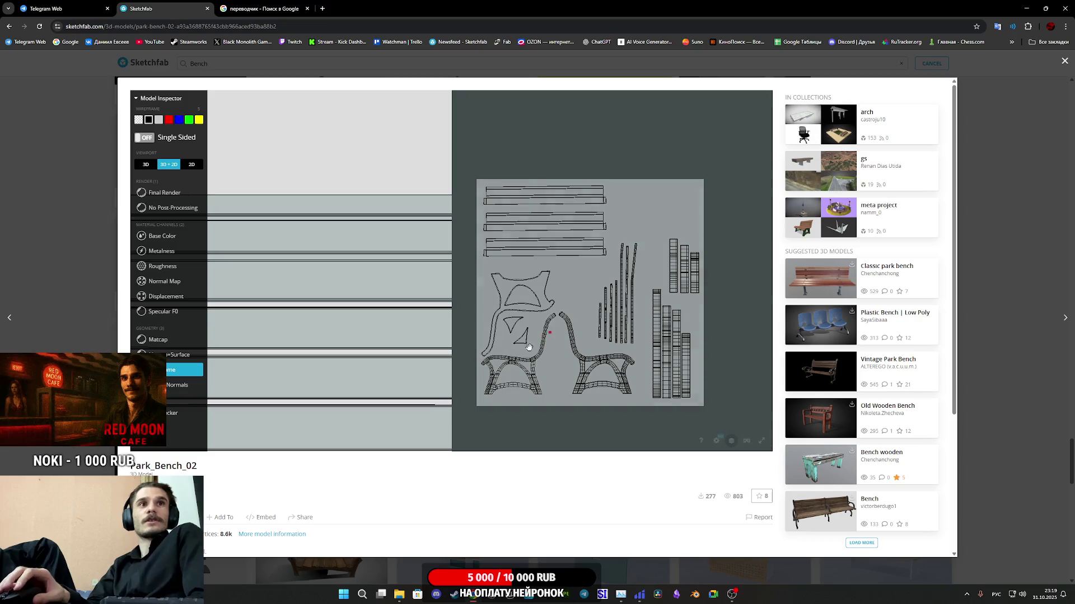
{"action": "scroll", "coordinate": [425, 385], "scroll_direction": "down", "scroll_amount": 10}
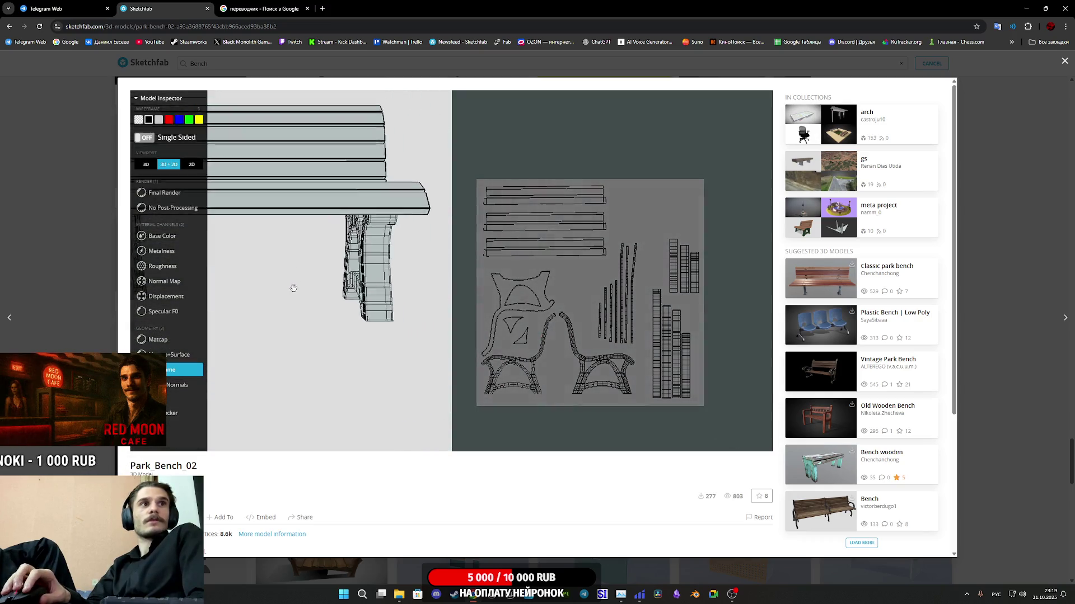
{"action": "scroll", "coordinate": [283, 282], "scroll_direction": "up", "scroll_amount": 3}
{"action": "left_click_drag", "start_coordinate": [284, 282], "coordinate": [334, 290]}
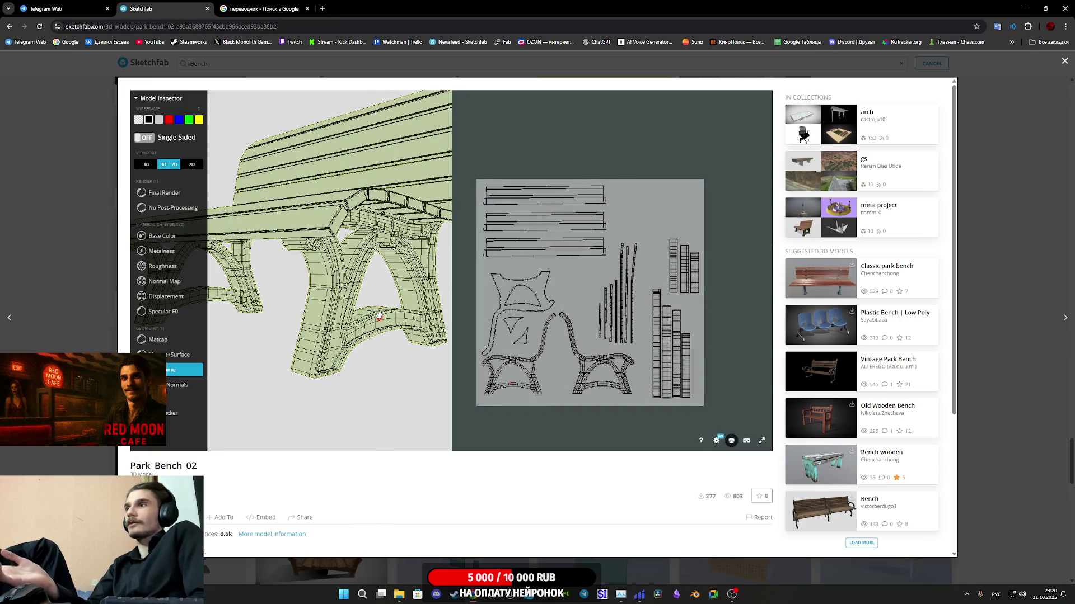
Step: Restore the Final Render in 3D only, then close the model viewer and the Sketchfab tab
{"action": "left_click", "coordinate": [151, 194]}
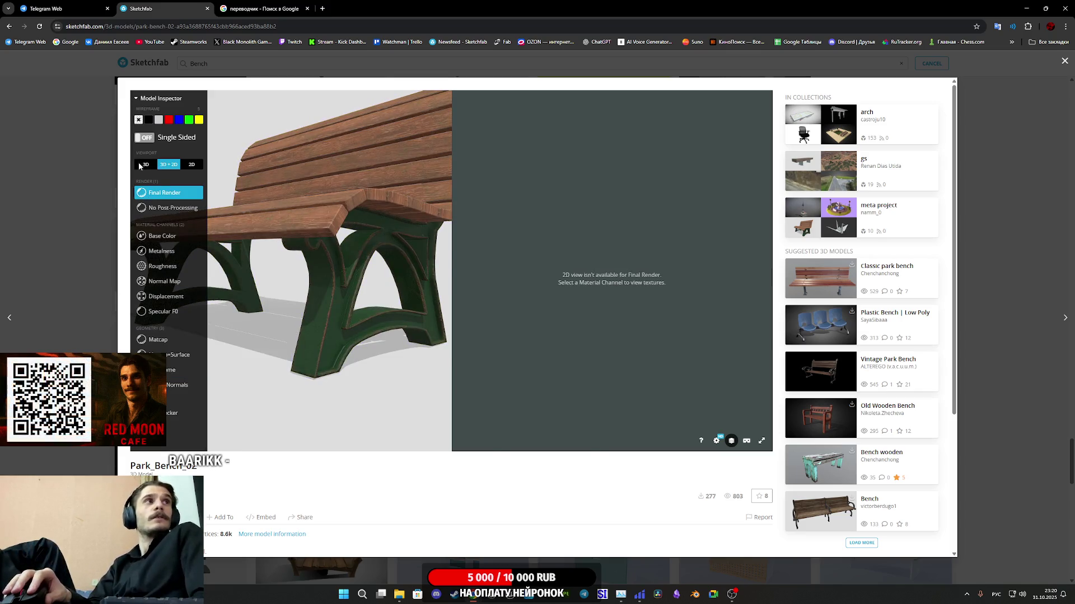
{"action": "left_click", "coordinate": [140, 163]}
{"action": "left_click_drag", "start_coordinate": [498, 263], "coordinate": [611, 462]}
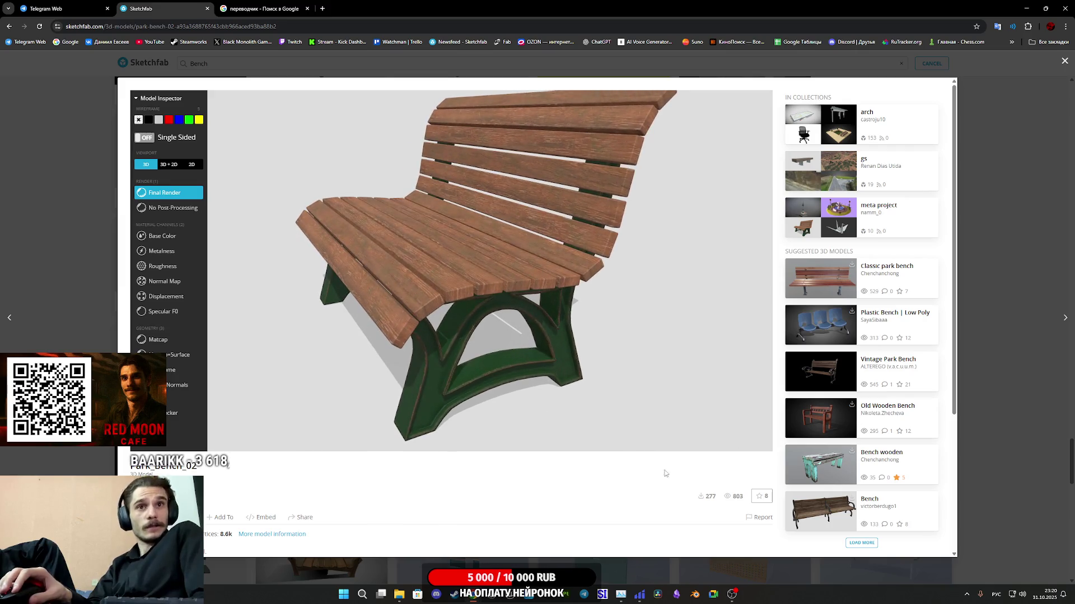
{"action": "left_click", "coordinate": [1008, 408]}
{"action": "scroll", "coordinate": [551, 251], "scroll_direction": "down", "scroll_amount": 5}
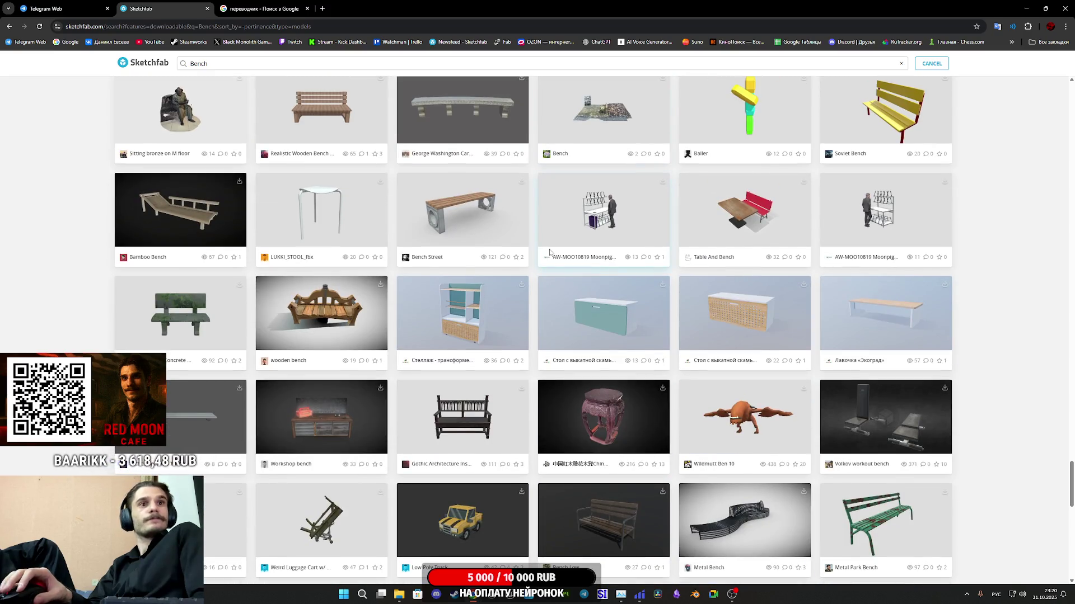
{"action": "left_click", "coordinate": [207, 9]}
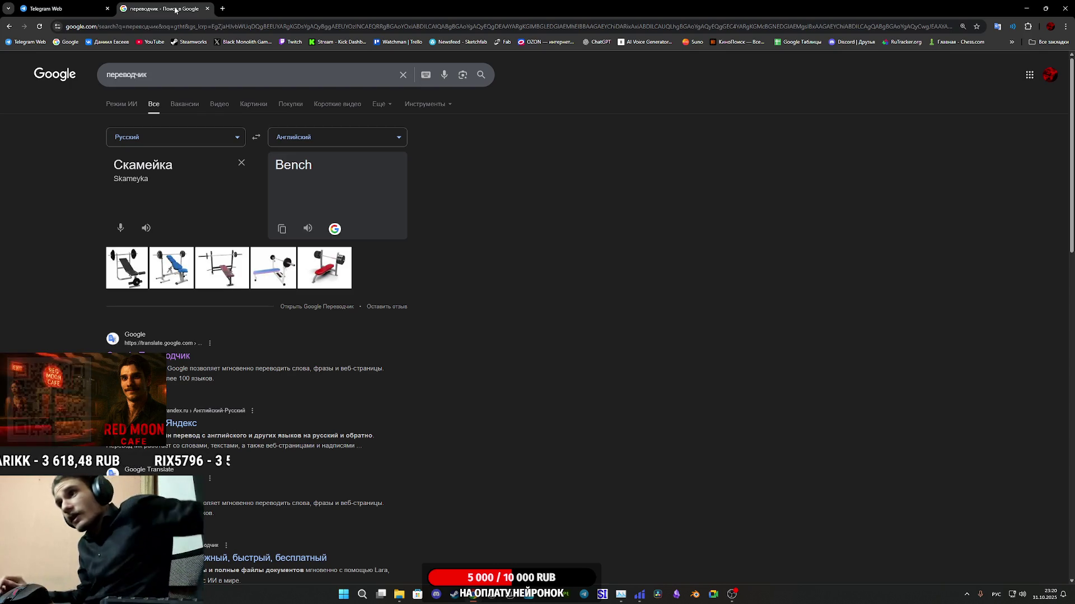